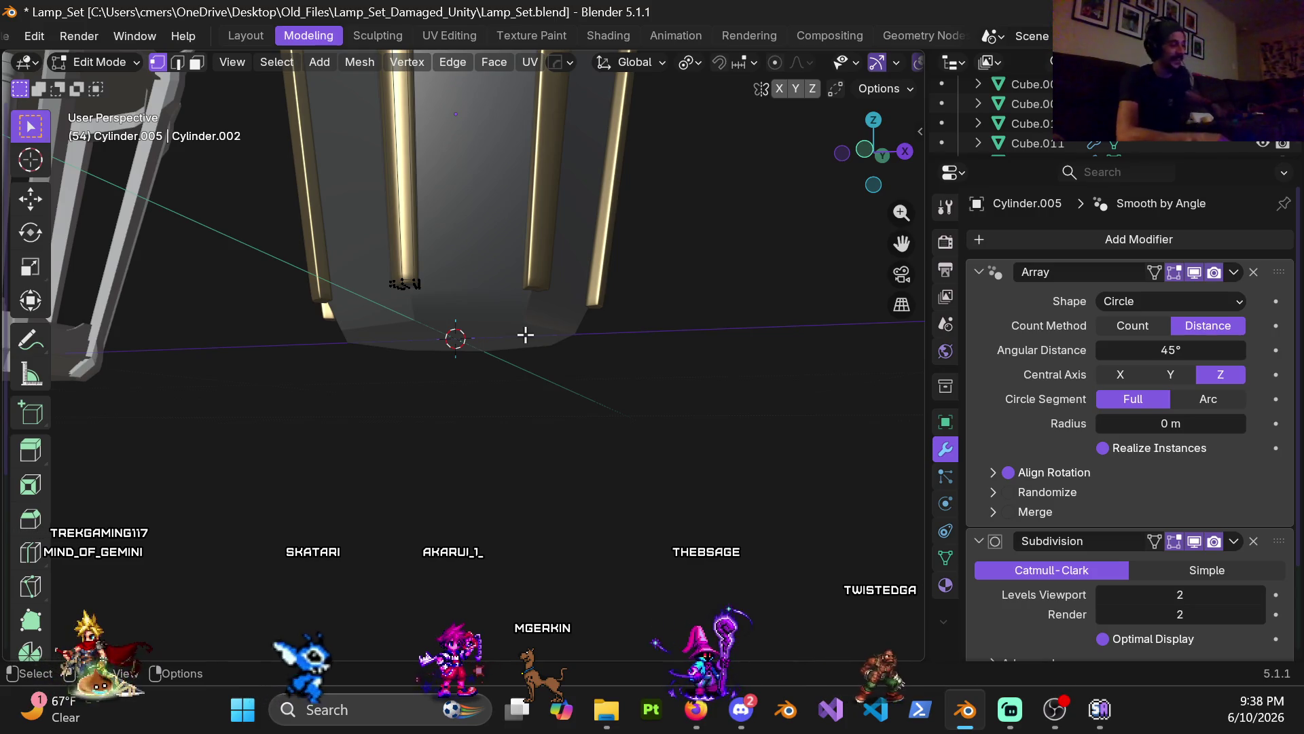
- Box-select the post's bottom vertices in a front wireframe view
mouse_move(626, 294)
middle_mouse_down()
mouse_move(489, 263)
mouse_move(536, 286)
middle_mouse_up()
key("KP_1")
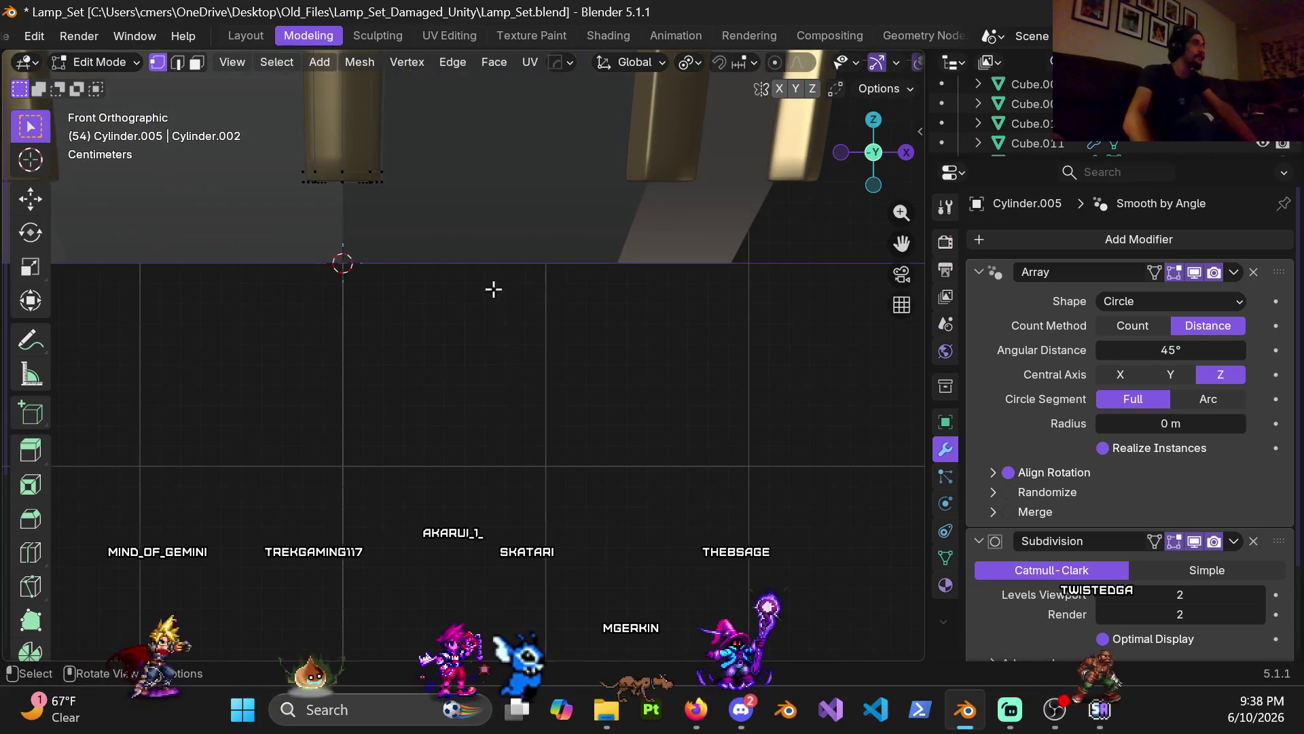
middle_click_drag(446, 244, 585, 276, "shift")
key("z")
left_click(352, 238)
left_click_drag(399, 182, 597, 344)
key("shift+z")
middle_click_drag(597, 344, 797, 355)
- Switch to Object Mode and hide the neighbouring lamps in the set
mouse_move(679, 335)
middle_mouse_down()
mouse_move(445, 308)
mouse_move(434, 321)
middle_mouse_up()
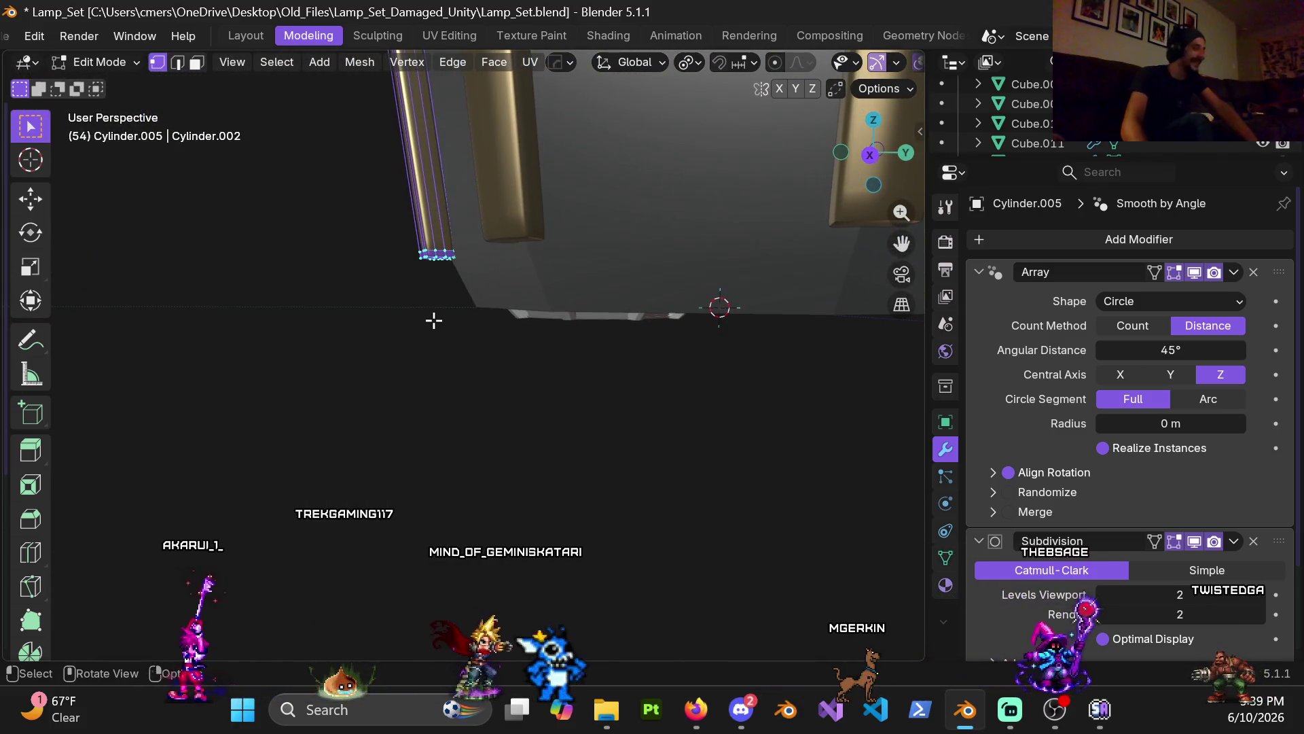
key("KP_3")
key("ctrl+Tab")
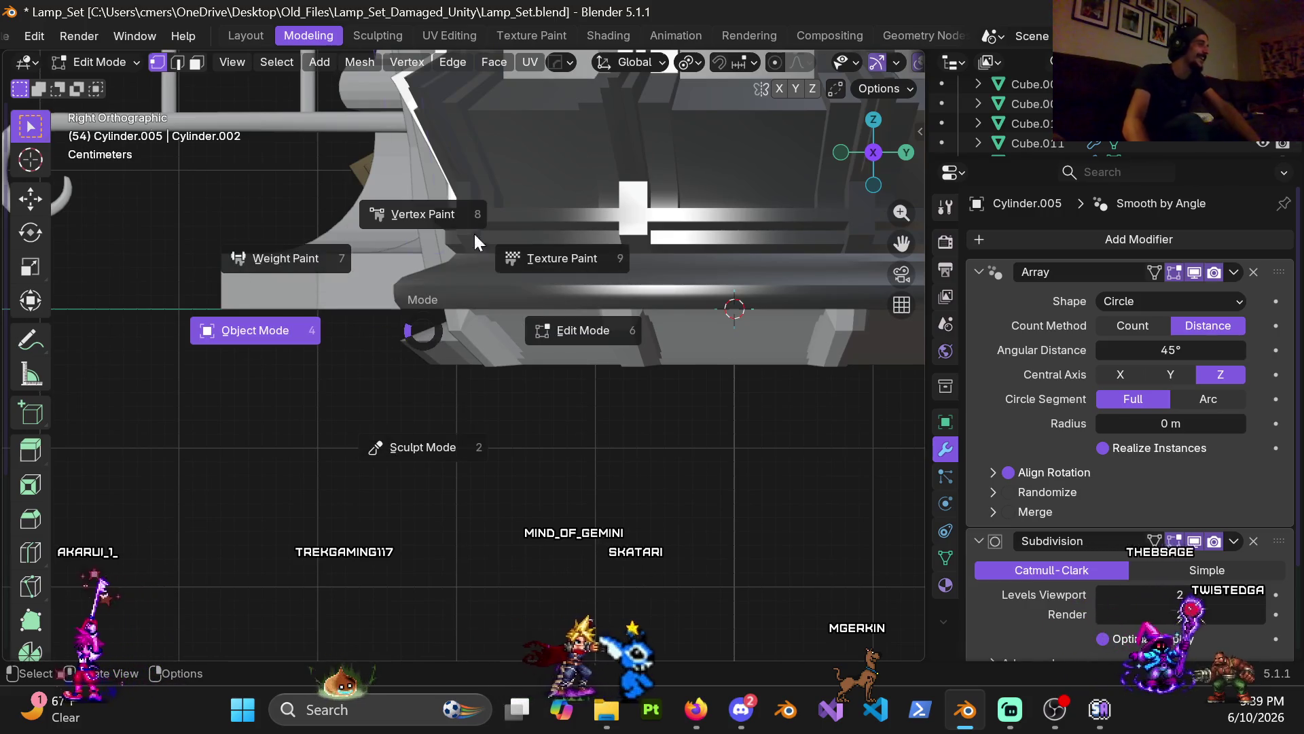
left_click(443, 234)
mouse_move(476, 247)
middle_mouse_down()
mouse_move(712, 318)
mouse_move(540, 311)
mouse_move(741, 303)
middle_mouse_up()
scroll(712, 317, "down", 3)
scroll(605, 243, "down", 2)
left_click_drag(297, 145, 788, 577)
key("h")
- Hide the remaining extra lamp so only the working model is visible
mouse_move(524, 389)
middle_mouse_down()
mouse_move(884, 303)
mouse_move(687, 366)
middle_mouse_up()
scroll(358, 256, "up", 4)
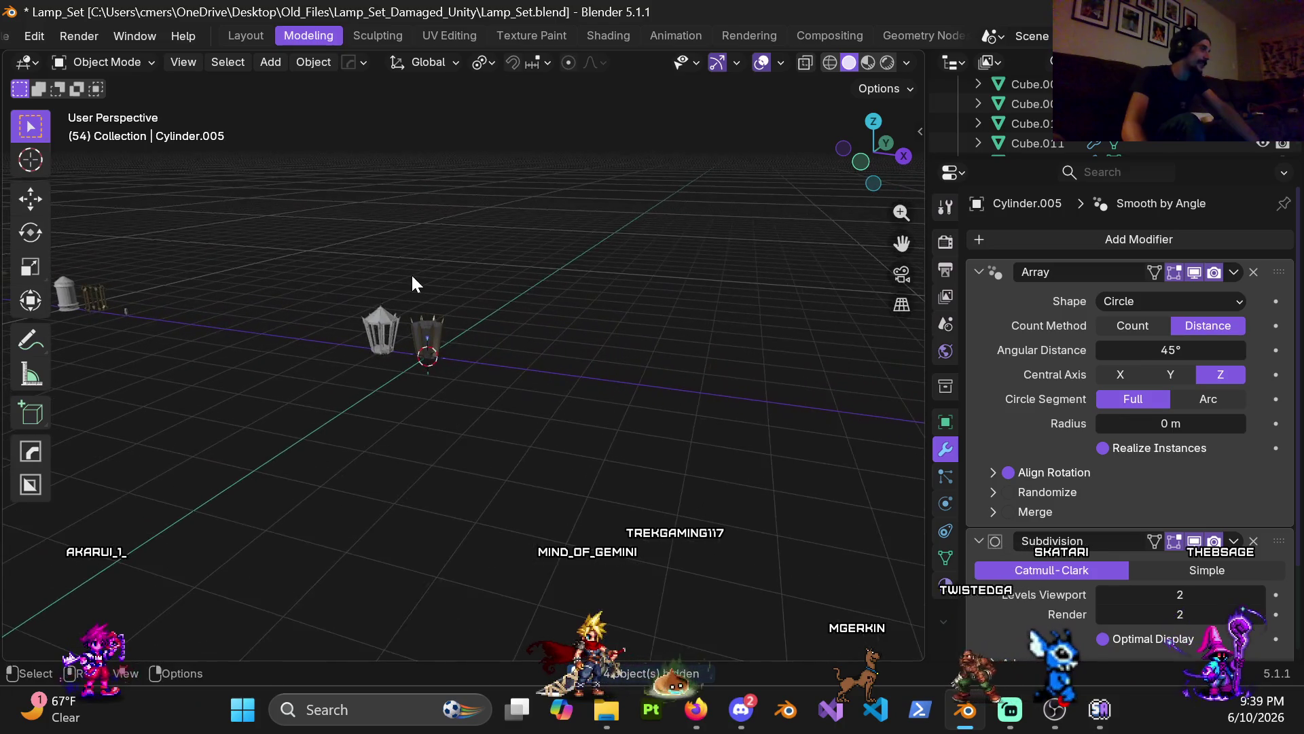
scroll(361, 377, "down", 3)
scroll(374, 340, "up", 3, "ctrl")
left_click_drag(322, 253, 481, 401)
scroll(481, 400, "up", 5)
scroll(647, 390, "up", 4)
mouse_move(609, 380)
middle_mouse_down("shift")
mouse_move(387, 355)
mouse_move(581, 343)
middle_mouse_up("shift")
mouse_move(320, 224)
left_mouse_down()
mouse_move(556, 474)
mouse_move(437, 442)
mouse_move(358, 295)
mouse_move(497, 506)
left_mouse_up()
key("h")
- Return to Edit Mode on the post and begin extruding its bottom ring
mouse_move(544, 451)
middle_mouse_down()
mouse_move(572, 381)
mouse_move(619, 401)
mouse_move(590, 495)
mouse_move(570, 346)
mouse_move(544, 319)
mouse_move(533, 382)
middle_mouse_up()
scroll(530, 346, "up", 5)
key("Tab")
scroll(557, 408, "up", 3)
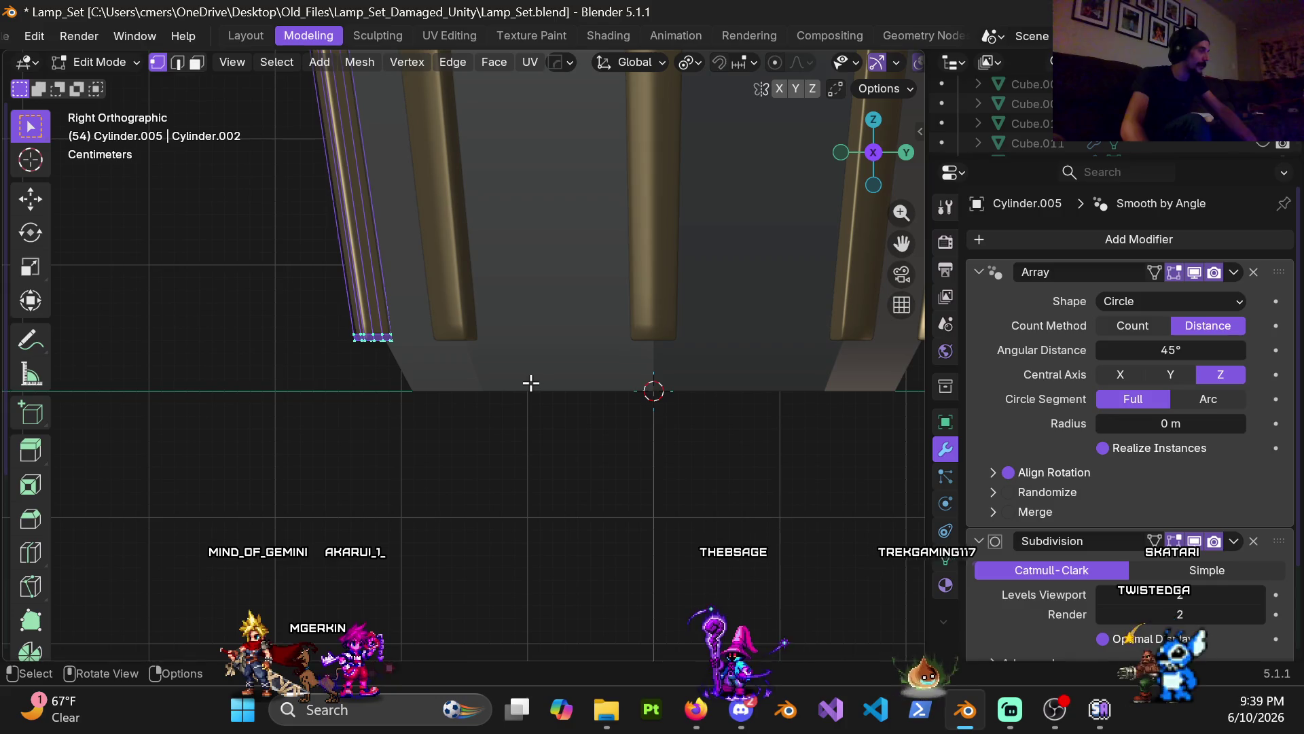
scroll(502, 381, "up", 3)
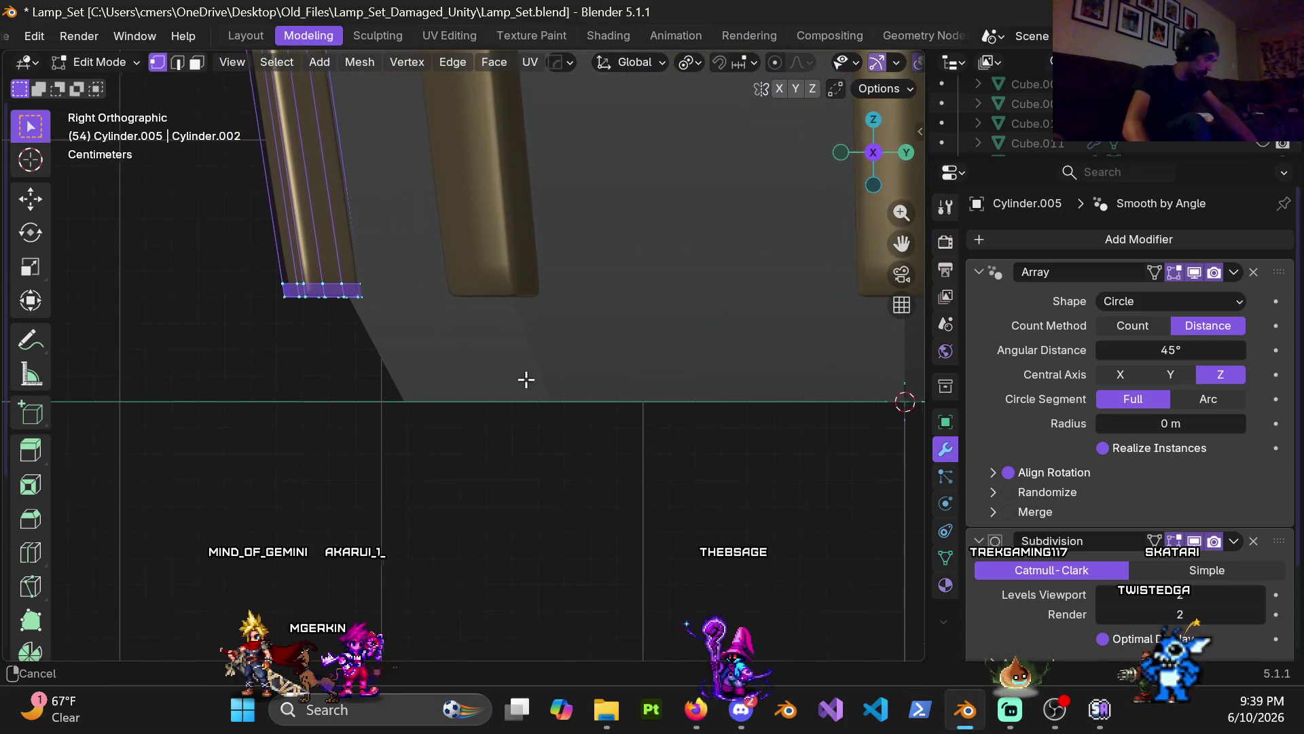
key("e")
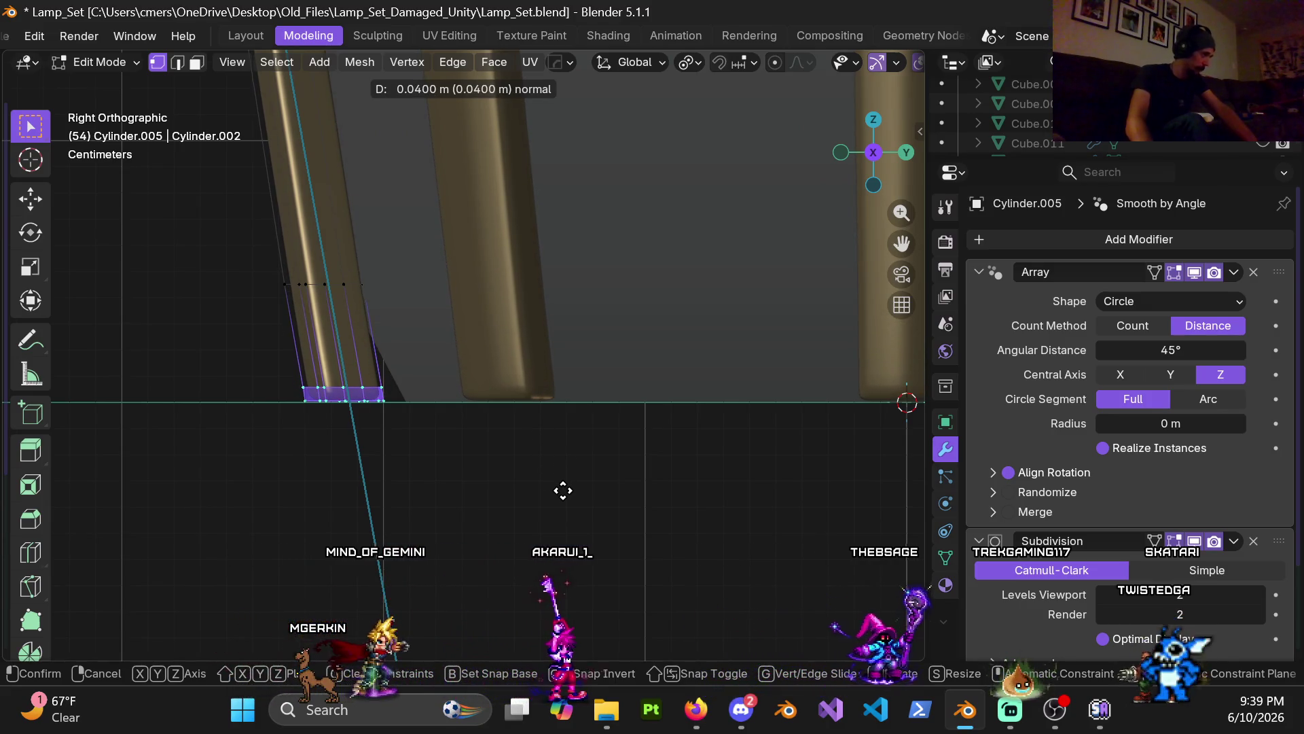
- Extrude the bottom ring 0.04 m and shift it along Y into an angled foot
left_click(563, 490)
key("g")
key("y")
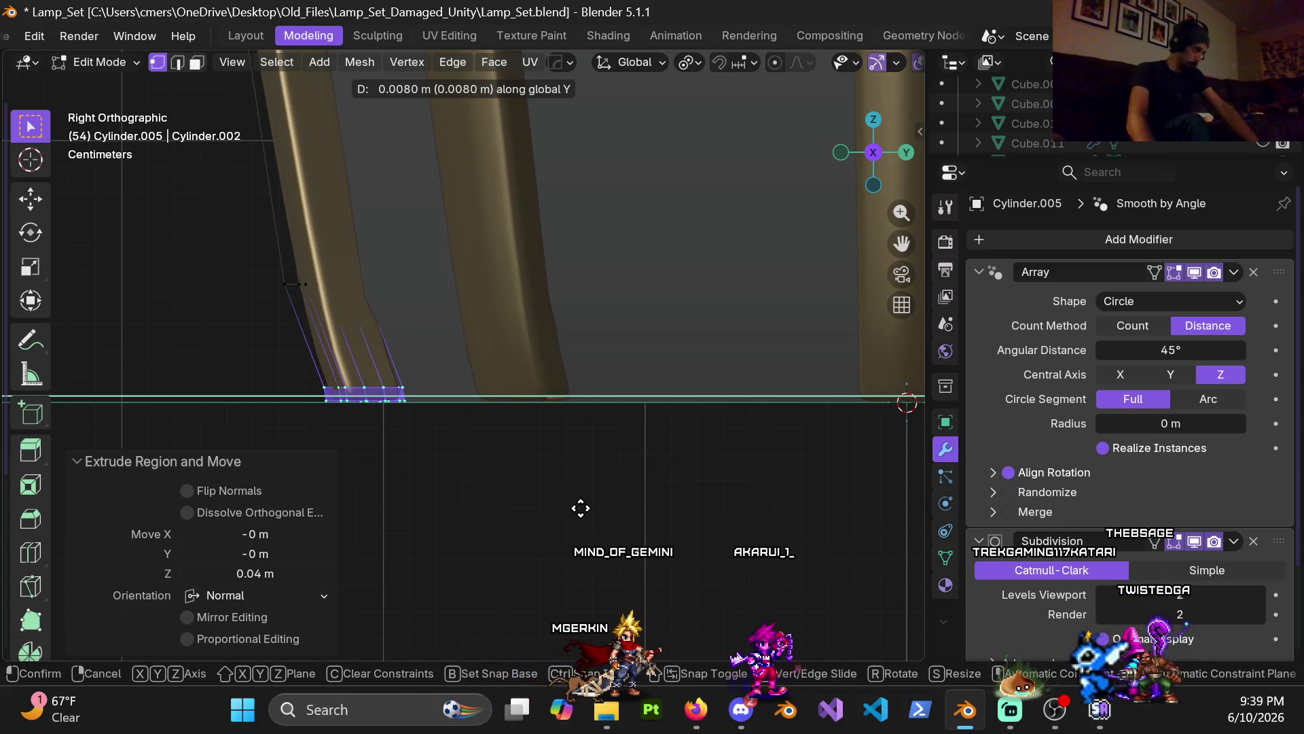
left_click(581, 508)
mouse_move(349, 320)
middle_mouse_down()
mouse_move(617, 373)
mouse_move(521, 362)
mouse_move(477, 457)
mouse_move(428, 375)
mouse_move(456, 379)
middle_mouse_up()
key("g")
key("y")
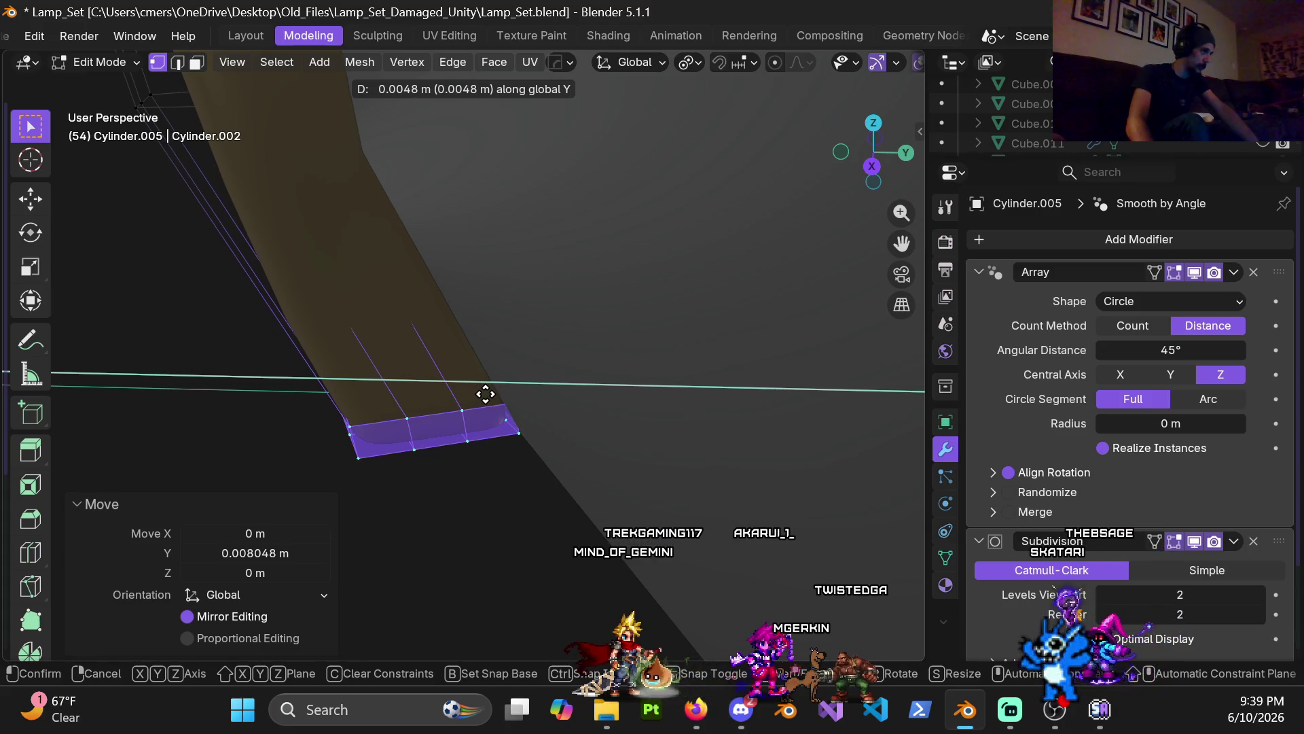
left_click(483, 389)
- Select the vertices at the post's bend and try a Y move, then cancel it
mouse_move(446, 370)
middle_mouse_down()
mouse_move(441, 321)
mouse_move(521, 250)
mouse_move(568, 407)
mouse_move(448, 421)
mouse_move(468, 393)
mouse_move(678, 417)
mouse_move(335, 360)
middle_mouse_up()
left_click_drag(330, 354, 515, 388)
mouse_move(516, 389)
middle_mouse_down()
mouse_move(283, 390)
mouse_move(367, 378)
middle_mouse_up()
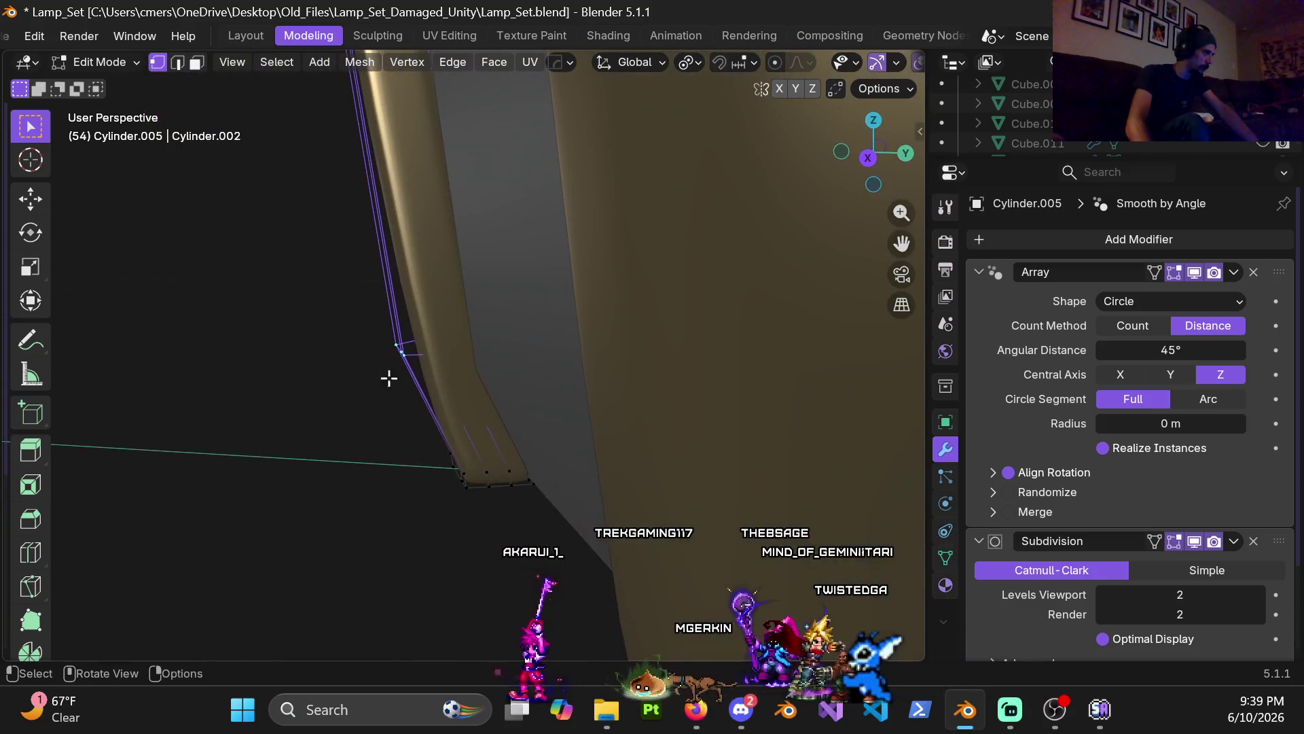
key("z")
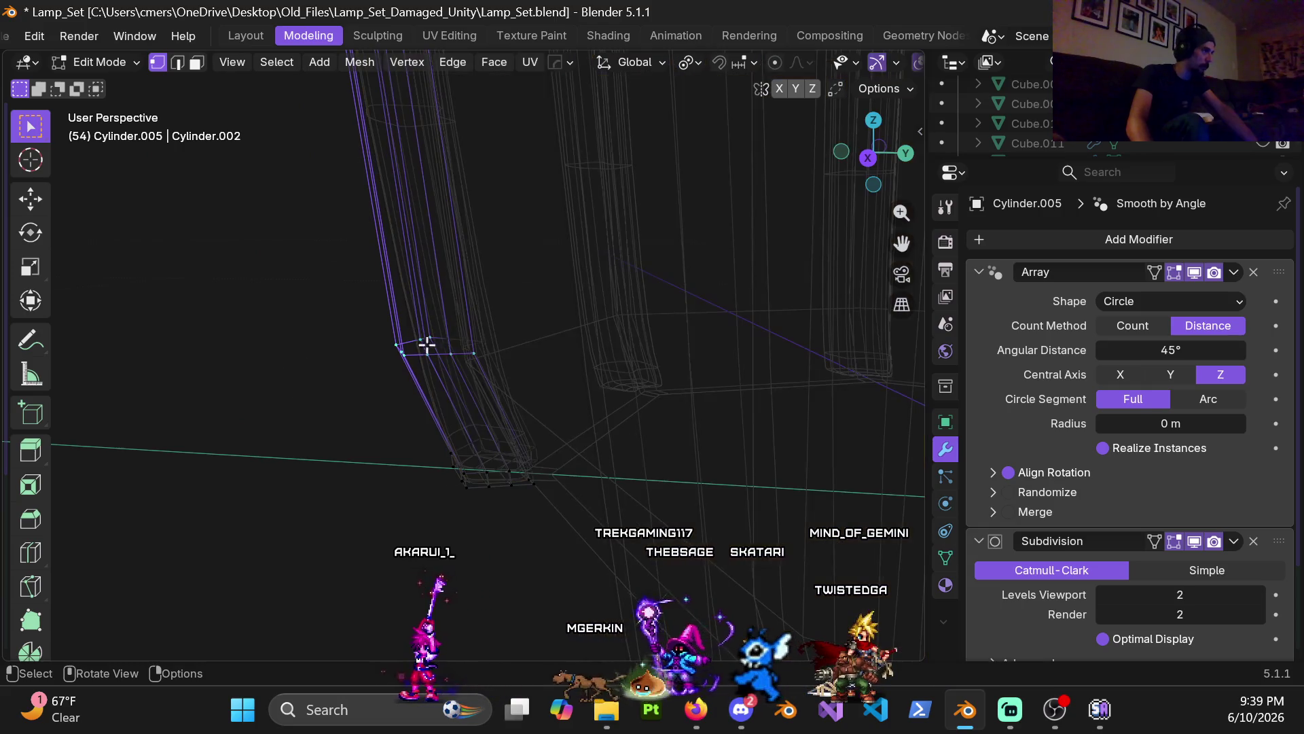
key("z")
left_click(472, 399)
scroll(471, 399, "up", 3)
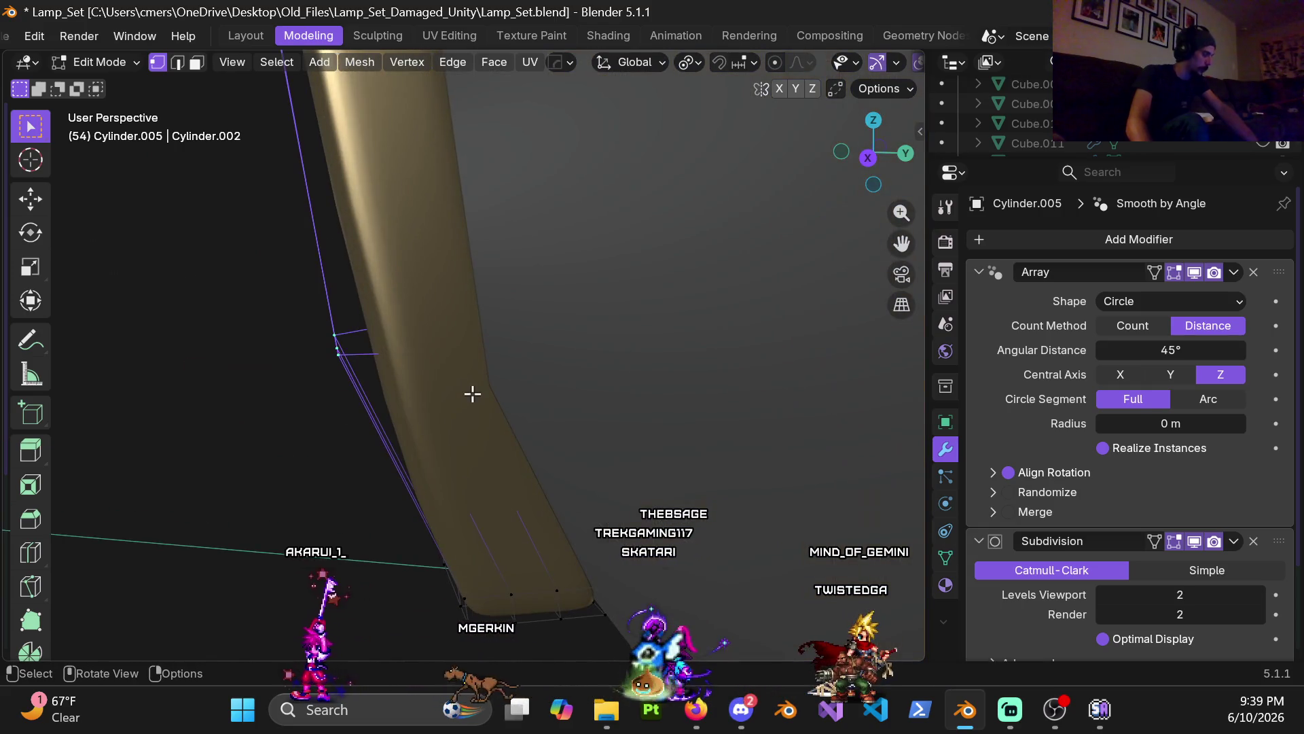
key("g")
key("y")
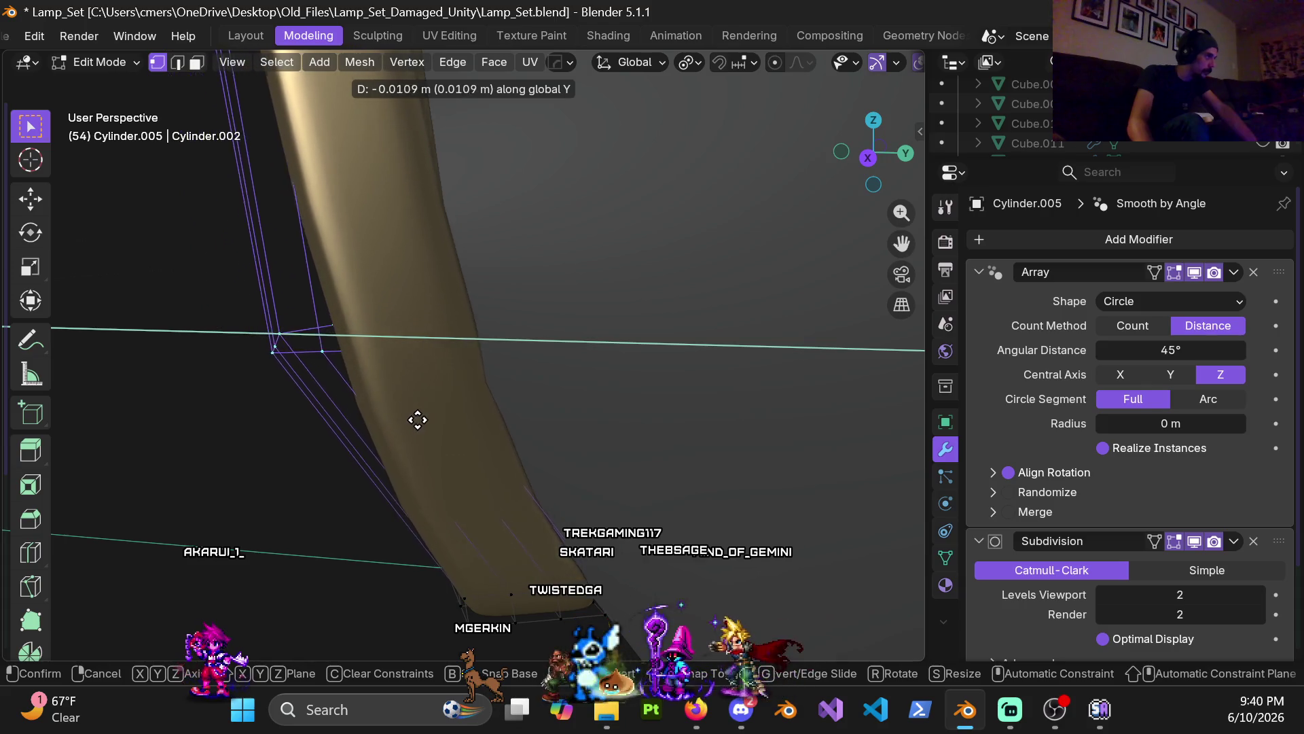
right_click(212, 433)
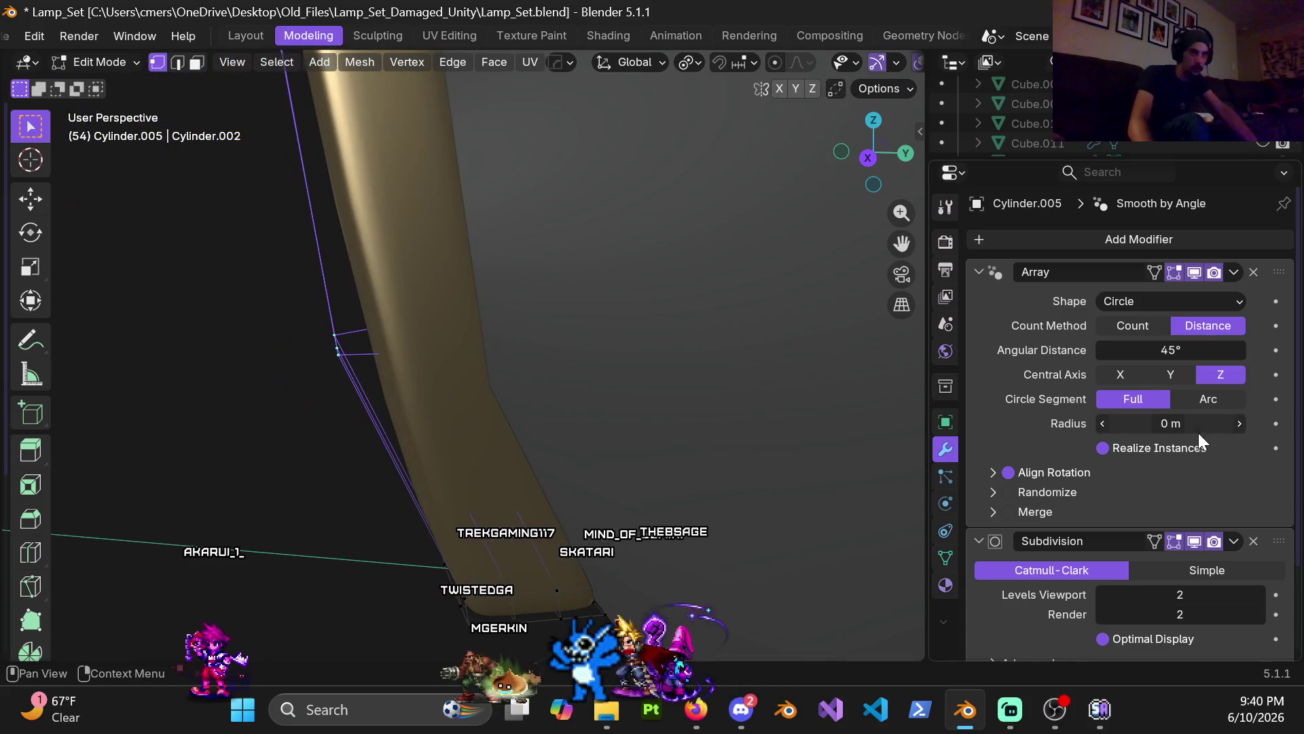
left_click(1167, 596)
- Set viewport subdivision levels to 0 and shift the bend edge loop along Y
type("0")
key("Return")
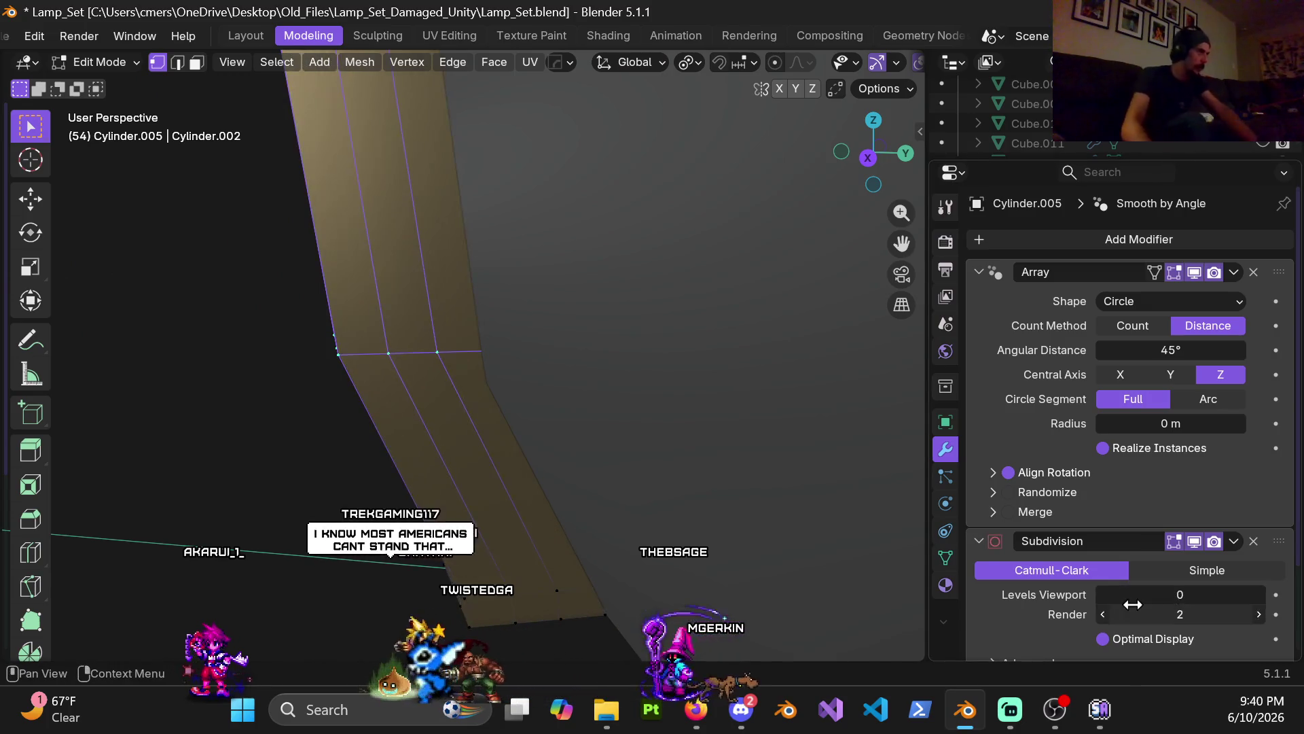
key("g")
key("y")
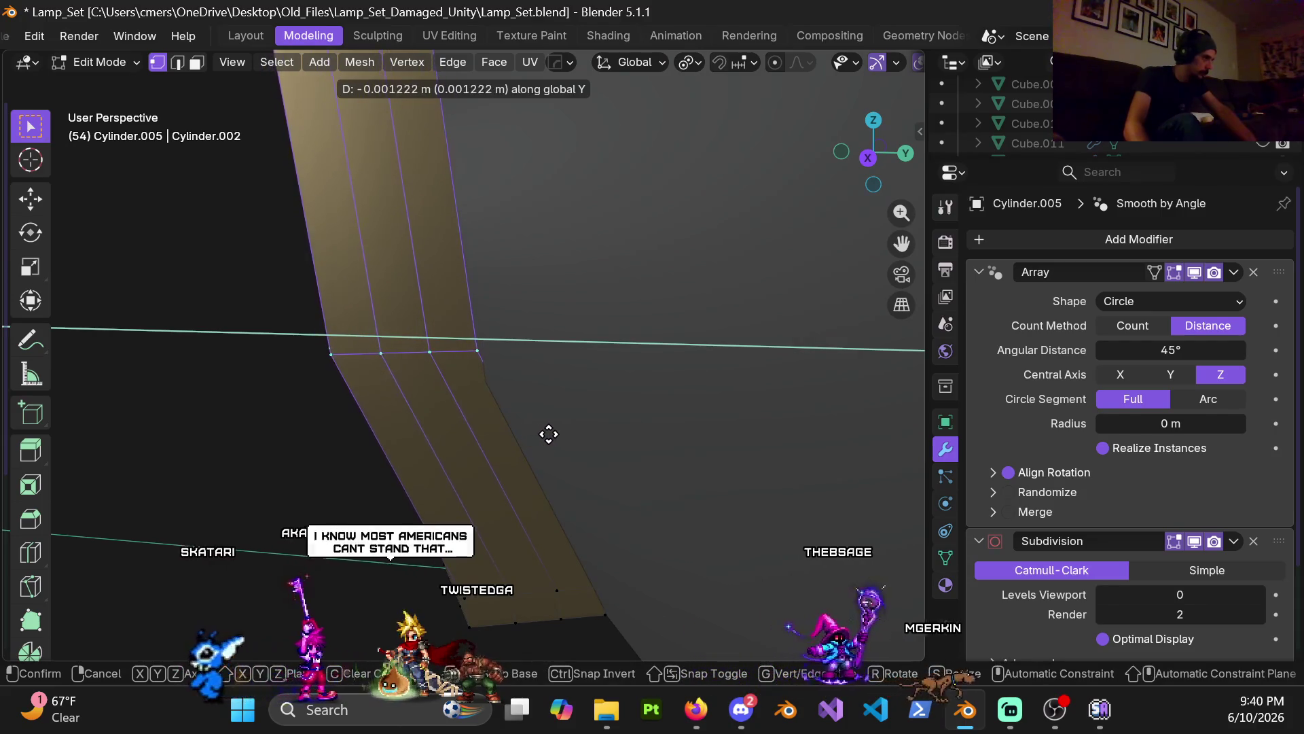
left_click(530, 439)
mouse_move(530, 439)
middle_mouse_down()
mouse_move(487, 338)
mouse_move(443, 446)
mouse_move(471, 440)
middle_mouse_up()
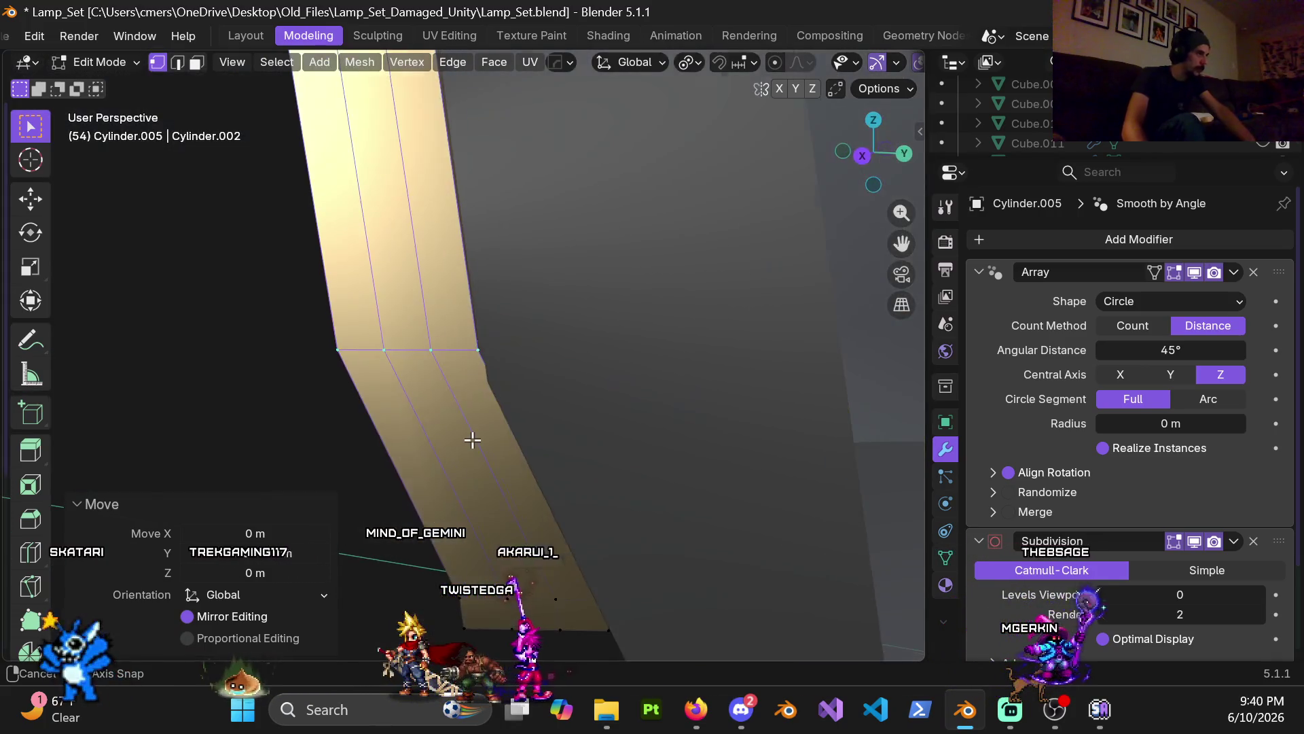
- Reposition the bend edge loop again along global Y and return to Object Mode
key("g")
key("z")
key("z")
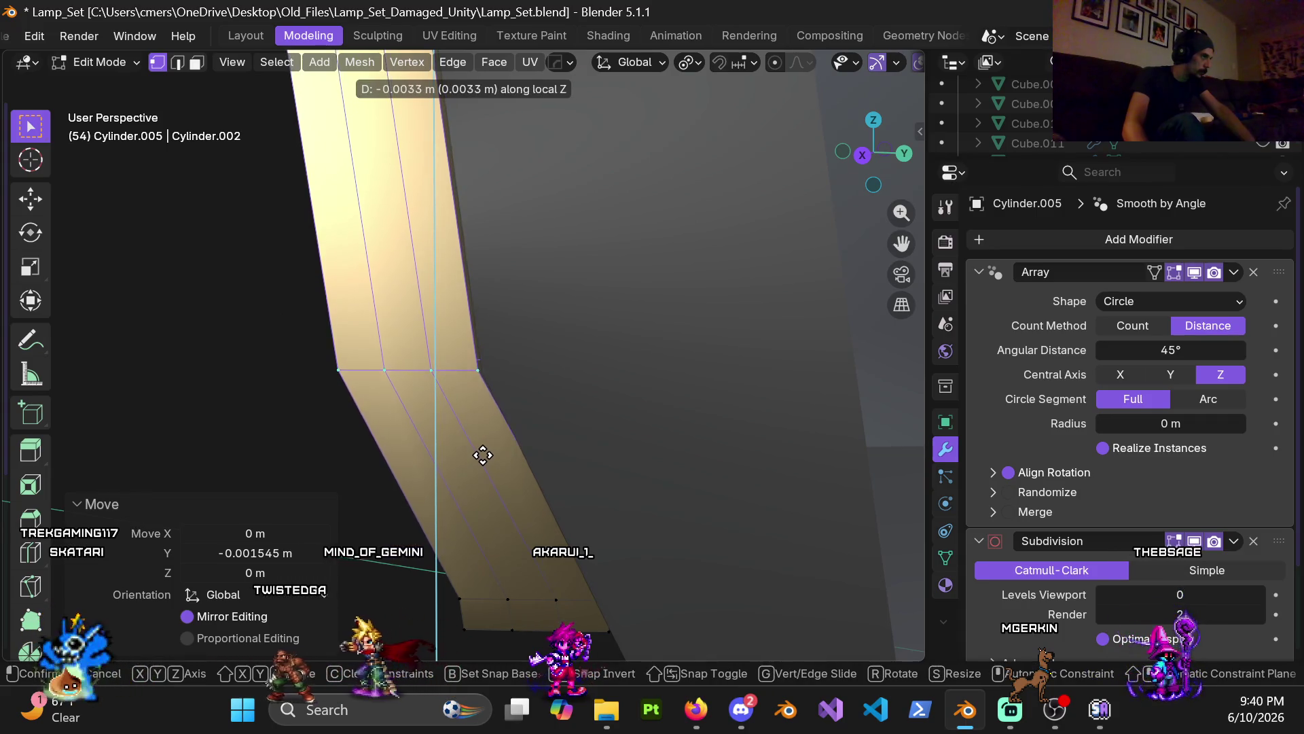
key("y")
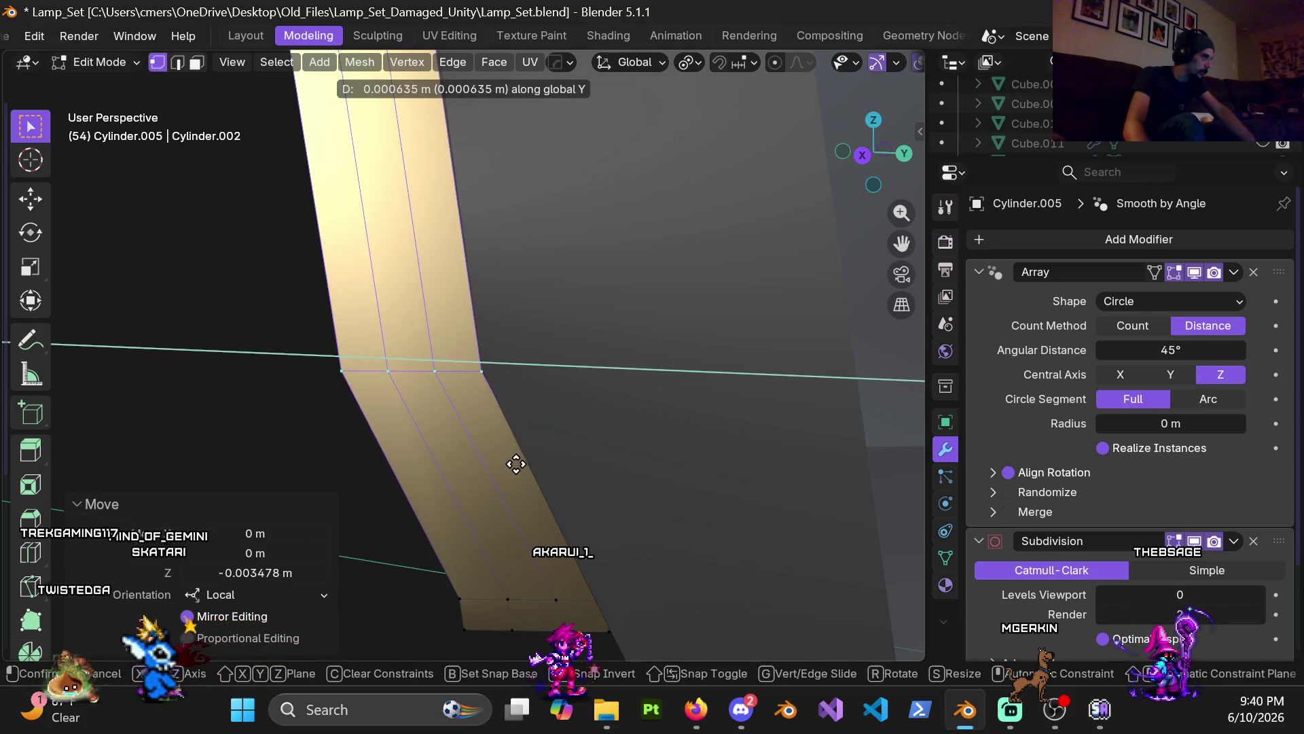
left_click(512, 460)
mouse_move(512, 460)
middle_mouse_down()
mouse_move(585, 445)
mouse_move(576, 466)
mouse_move(324, 469)
mouse_move(439, 449)
middle_mouse_up()
key("Tab")
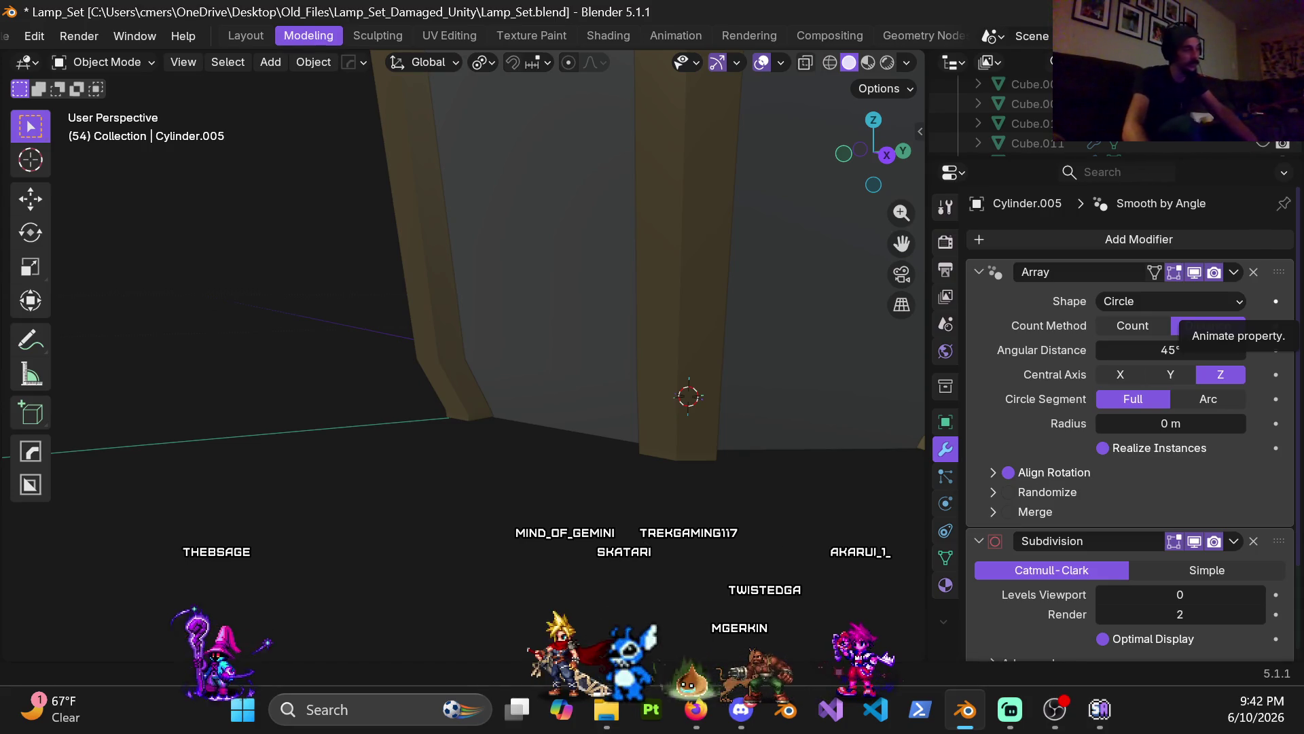
mouse_move(843, 211)
middle_mouse_down("shift")
mouse_move(670, 367)
mouse_move(576, 388)
mouse_move(439, 455)
mouse_move(572, 417)
mouse_move(529, 364)
mouse_move(527, 328)
mouse_move(541, 407)
mouse_move(602, 378)
mouse_move(516, 409)
middle_mouse_up("shift")
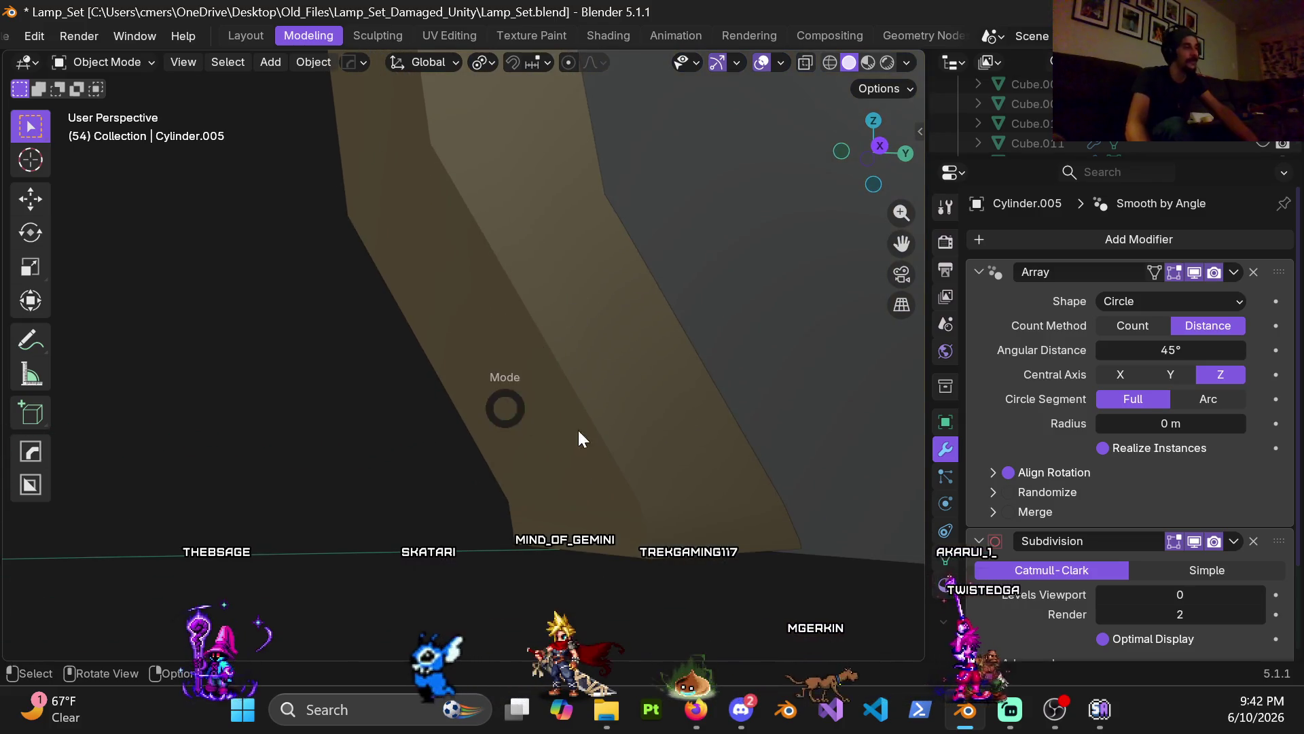
key("Tab")
mouse_move(658, 460)
middle_mouse_down()
mouse_move(614, 407)
mouse_move(547, 375)
mouse_move(602, 402)
mouse_move(585, 399)
middle_mouse_up()
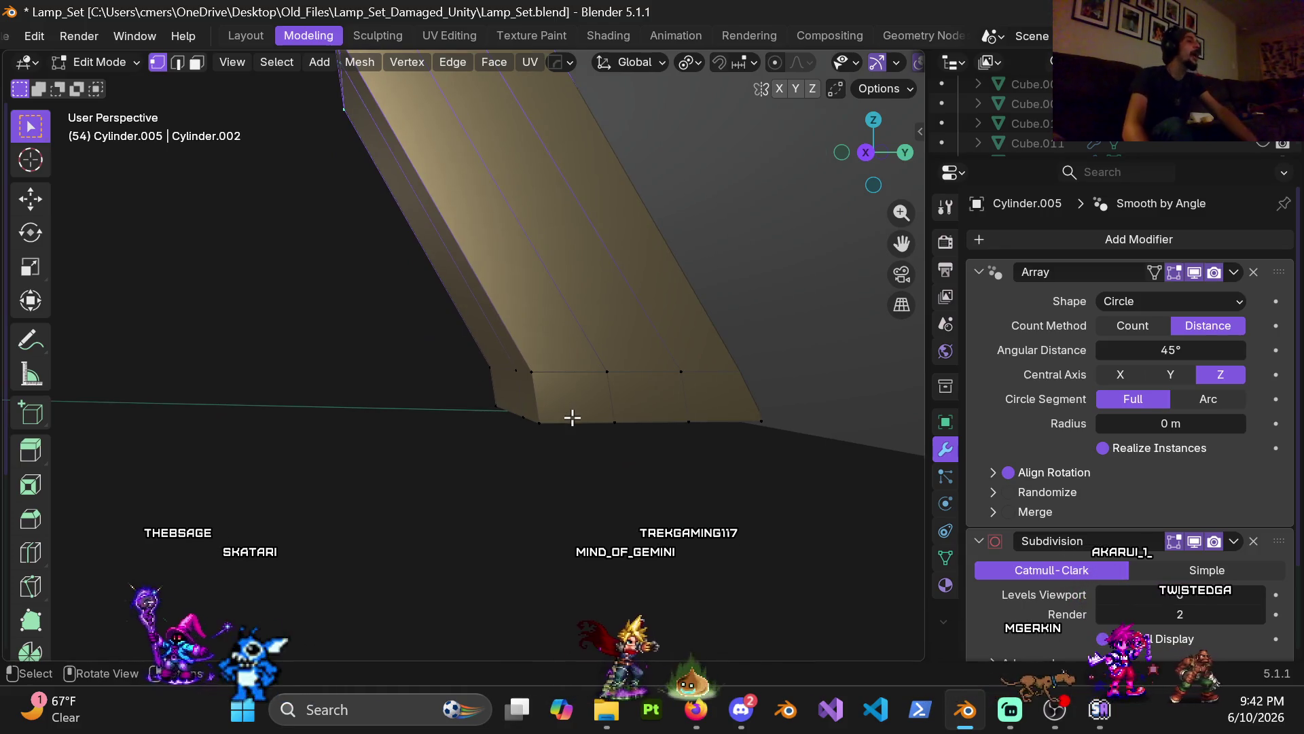
key("z")
left_click(410, 422)
key("z")
left_click(516, 412)
mouse_move(685, 432)
middle_mouse_down()
mouse_move(655, 373)
mouse_move(653, 440)
middle_mouse_up()
key("Tab")
mouse_move(494, 233)
middle_mouse_down()
mouse_move(573, 512)
mouse_move(534, 296)
mouse_move(573, 283)
mouse_move(518, 254)
middle_mouse_up()
scroll(517, 254, "down", 3)
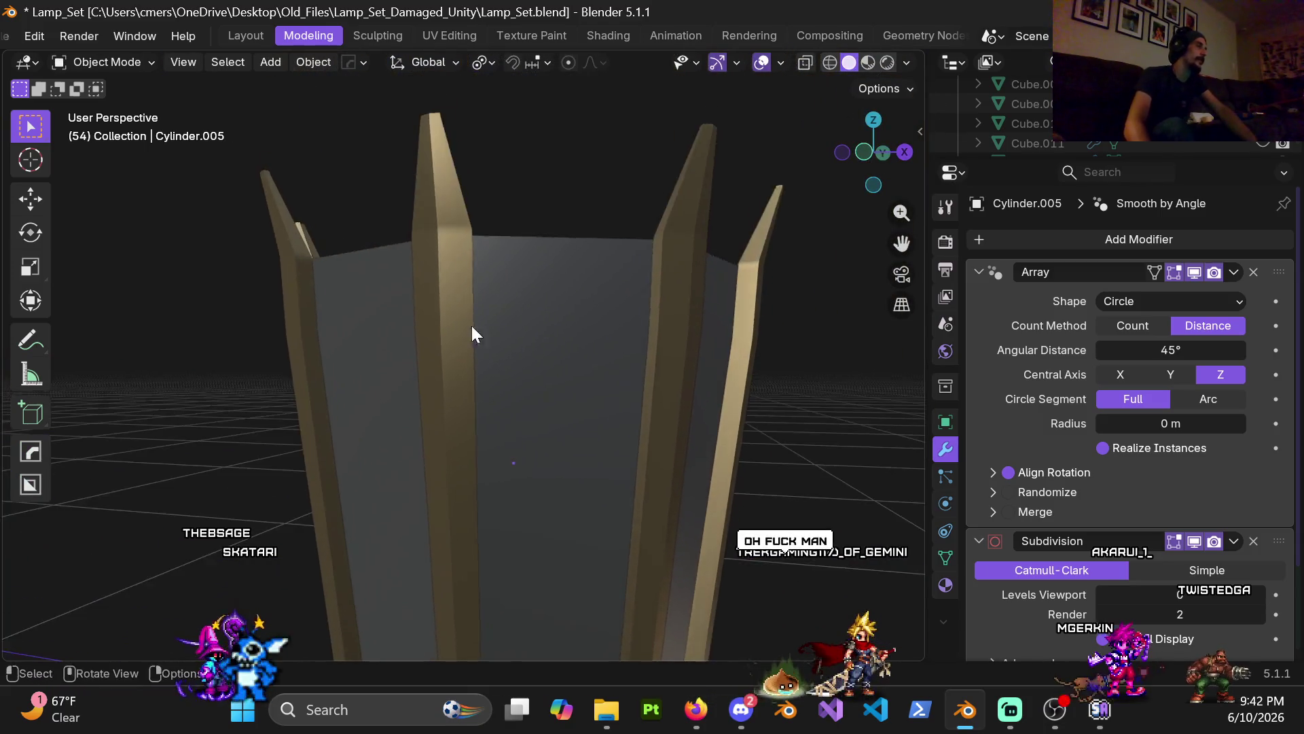
middle_click_drag(475, 327, 506, 343)
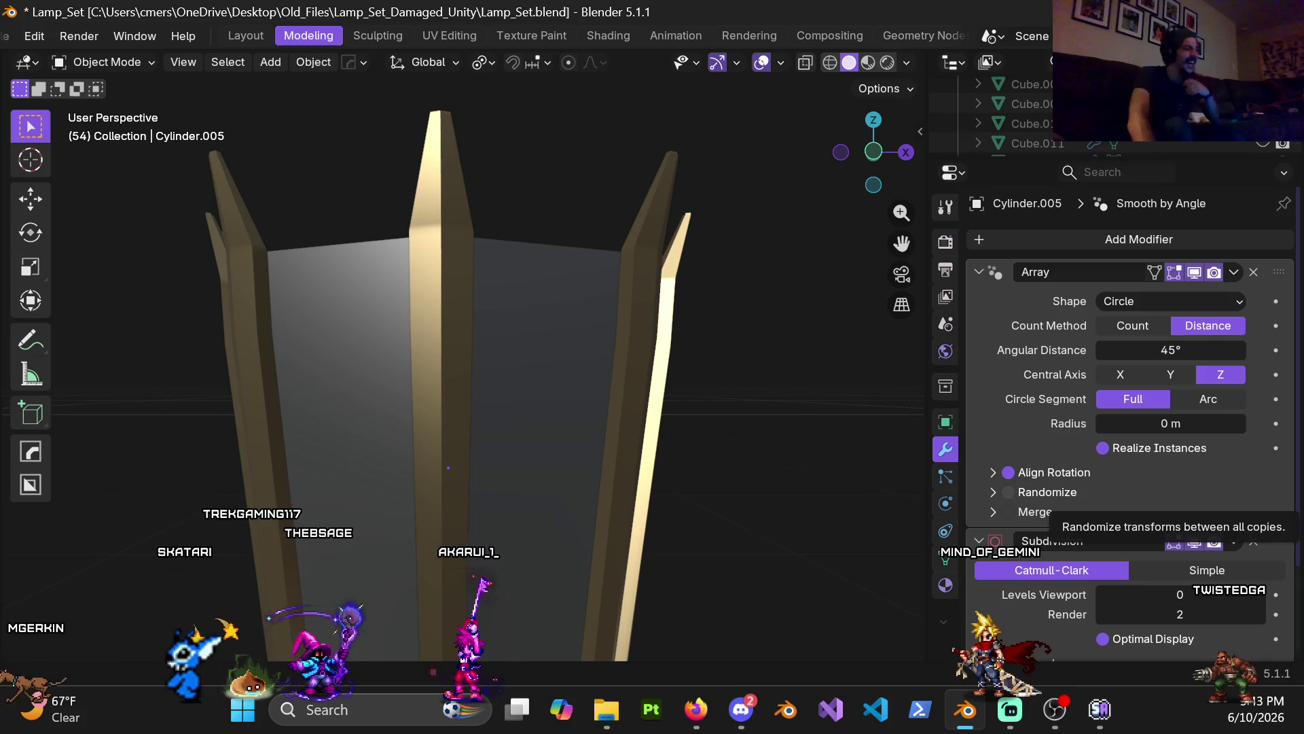
middle_click_drag(650, 367, 648, 356)
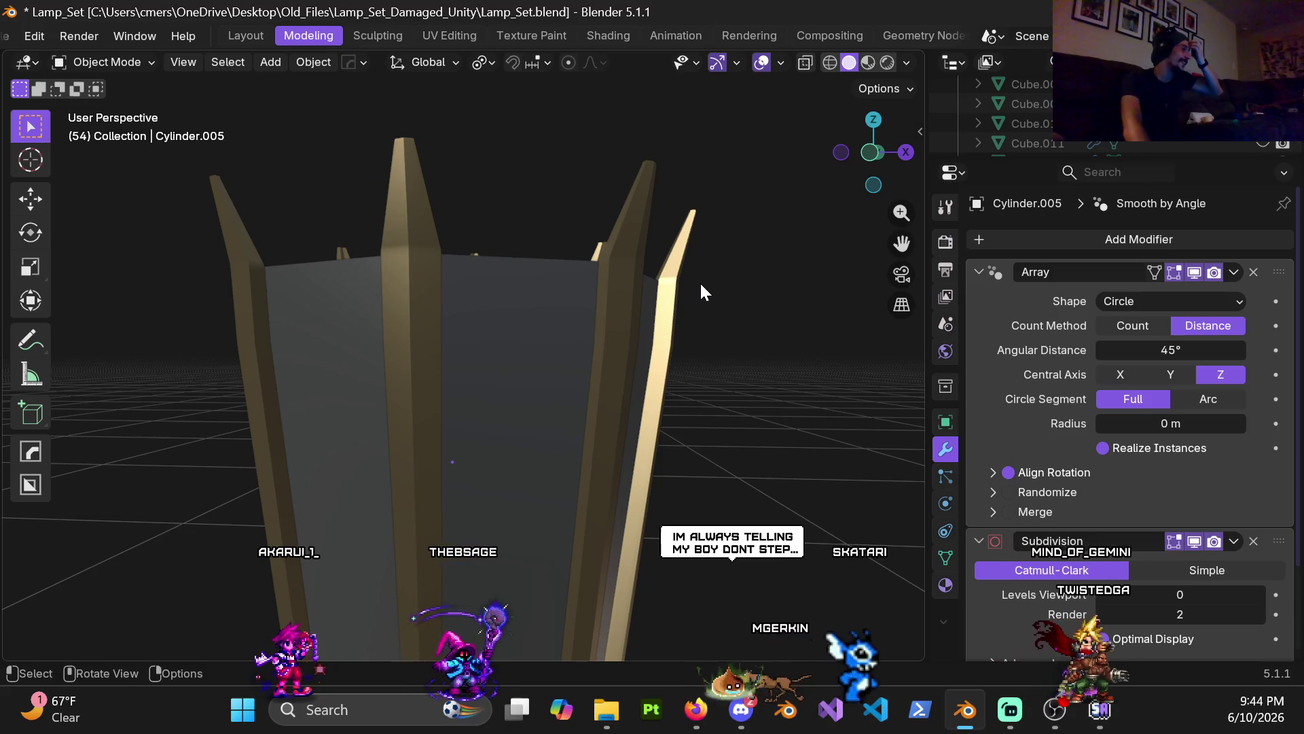
- In face select mode, circle-select the faces down the post's front
mouse_move(573, 282)
middle_mouse_down()
mouse_move(568, 352)
mouse_move(594, 364)
mouse_move(544, 339)
middle_mouse_up()
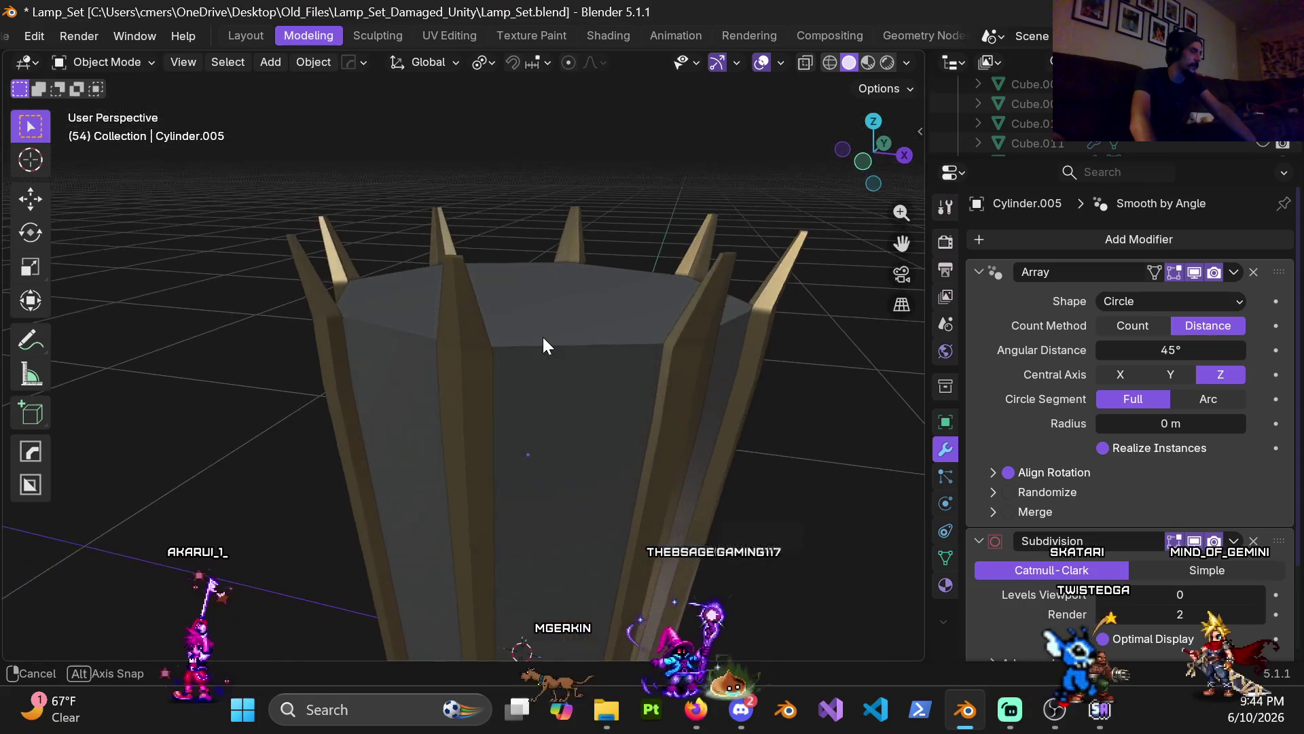
key("Tab")
key("3")
mouse_move(472, 358)
middle_mouse_down()
mouse_move(585, 277)
mouse_move(524, 349)
mouse_move(507, 346)
mouse_move(510, 374)
middle_mouse_up()
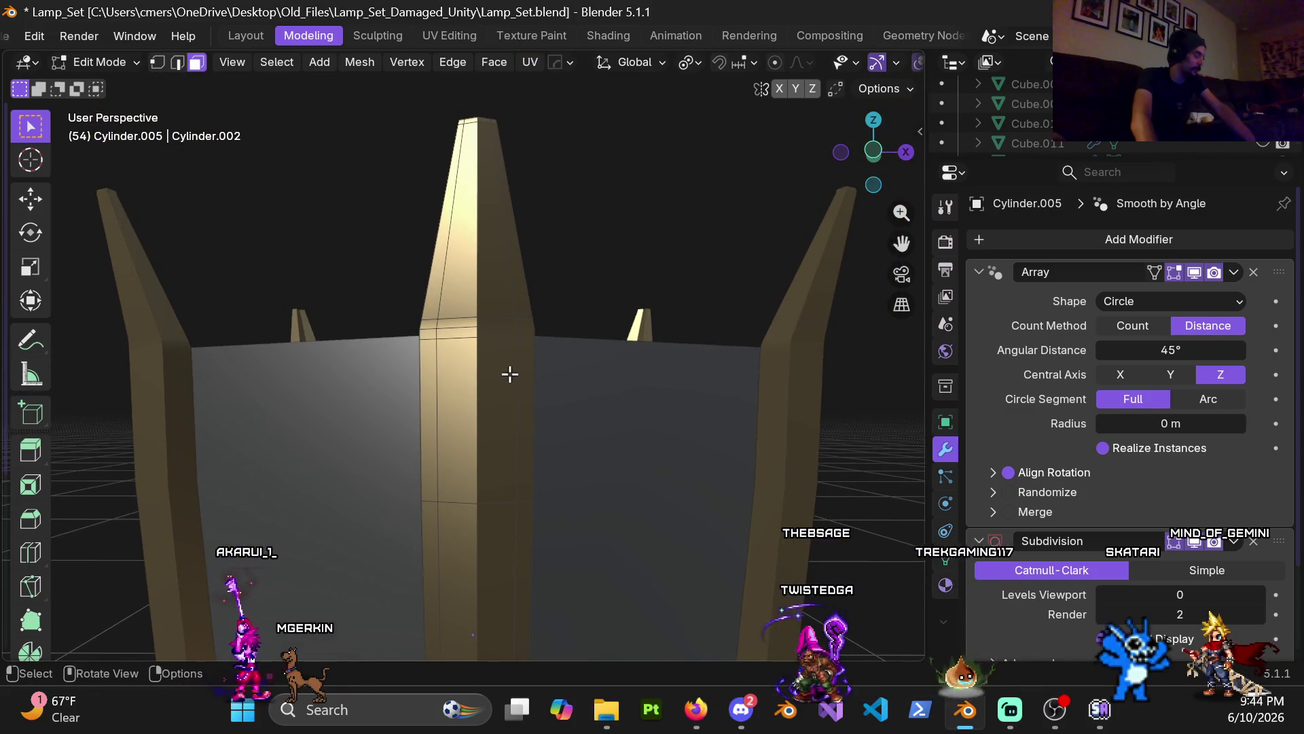
key("c")
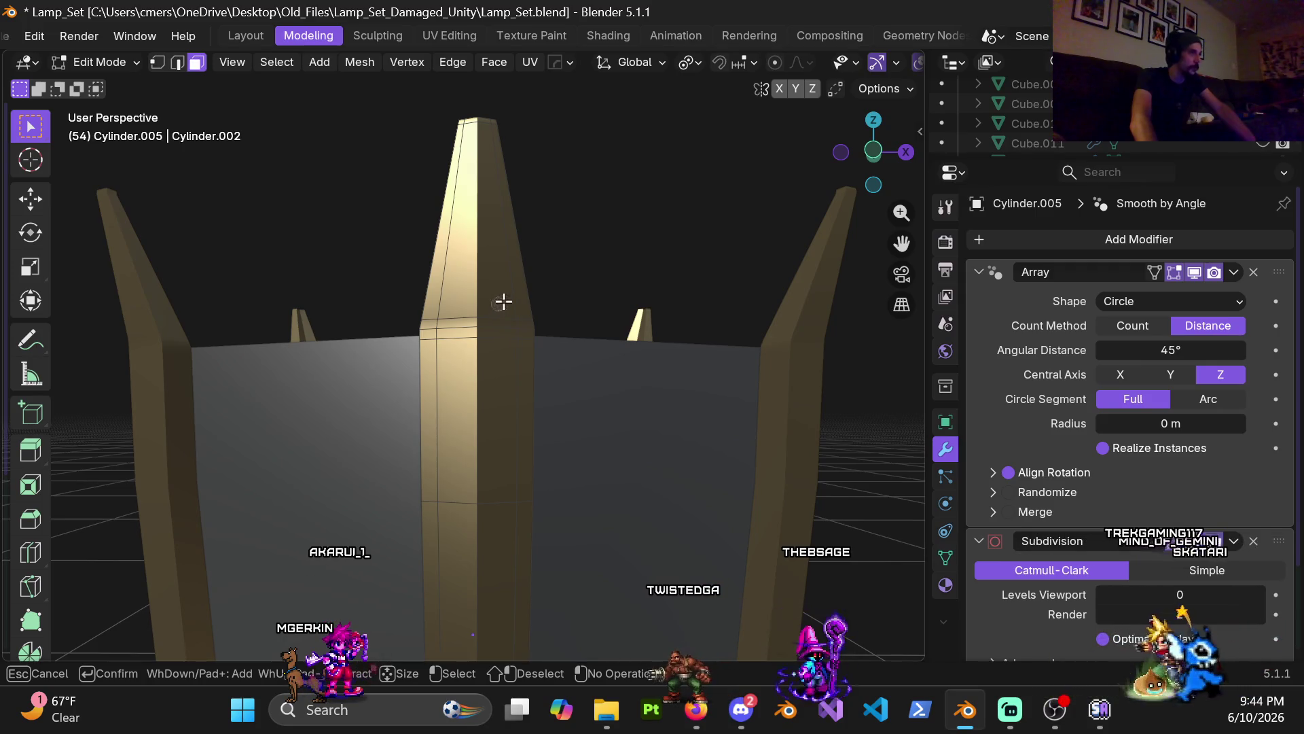
mouse_move(517, 328)
left_mouse_down()
mouse_move(509, 355)
mouse_move(463, 320)
left_mouse_up()
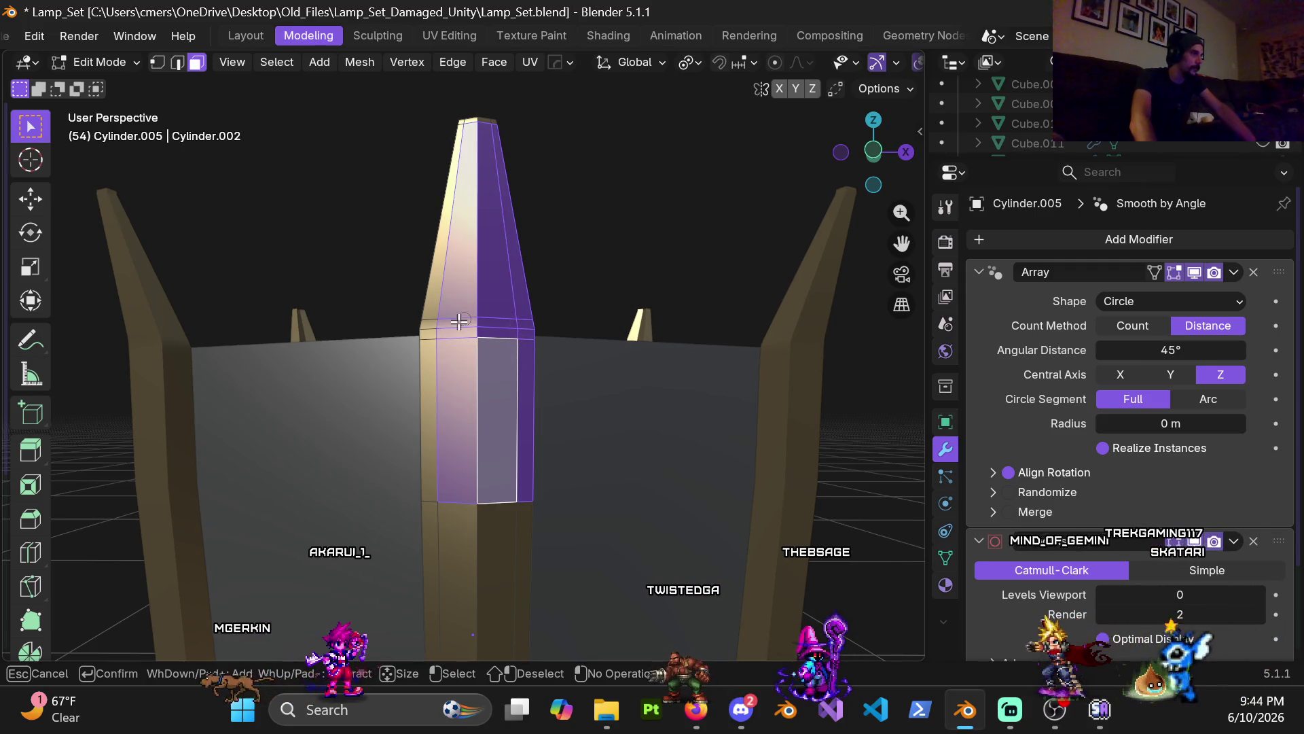
right_click(445, 334)
- Add the post's long faces and the lower face at its base to the selection
middle_click_drag(500, 137, 486, 337)
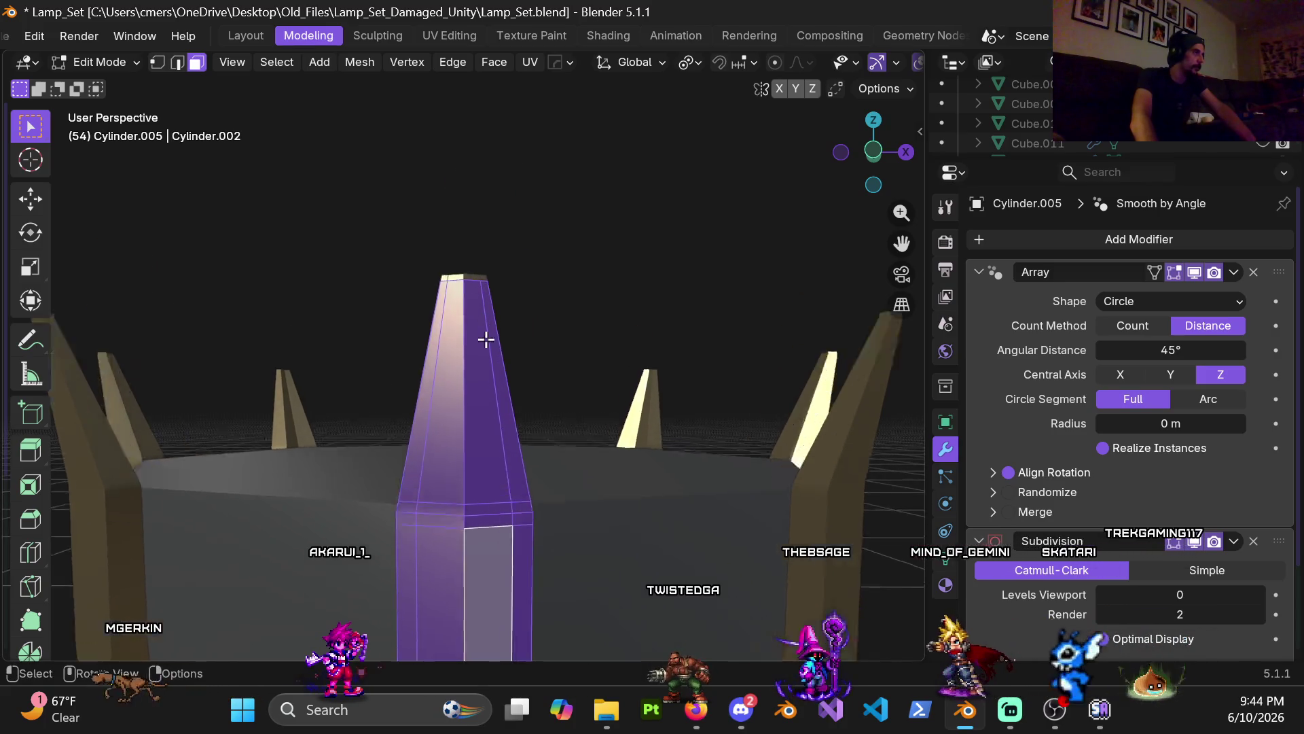
scroll(507, 265, "up", 3)
middle_click_drag(507, 265, 509, 384)
scroll(509, 385, "up", 2)
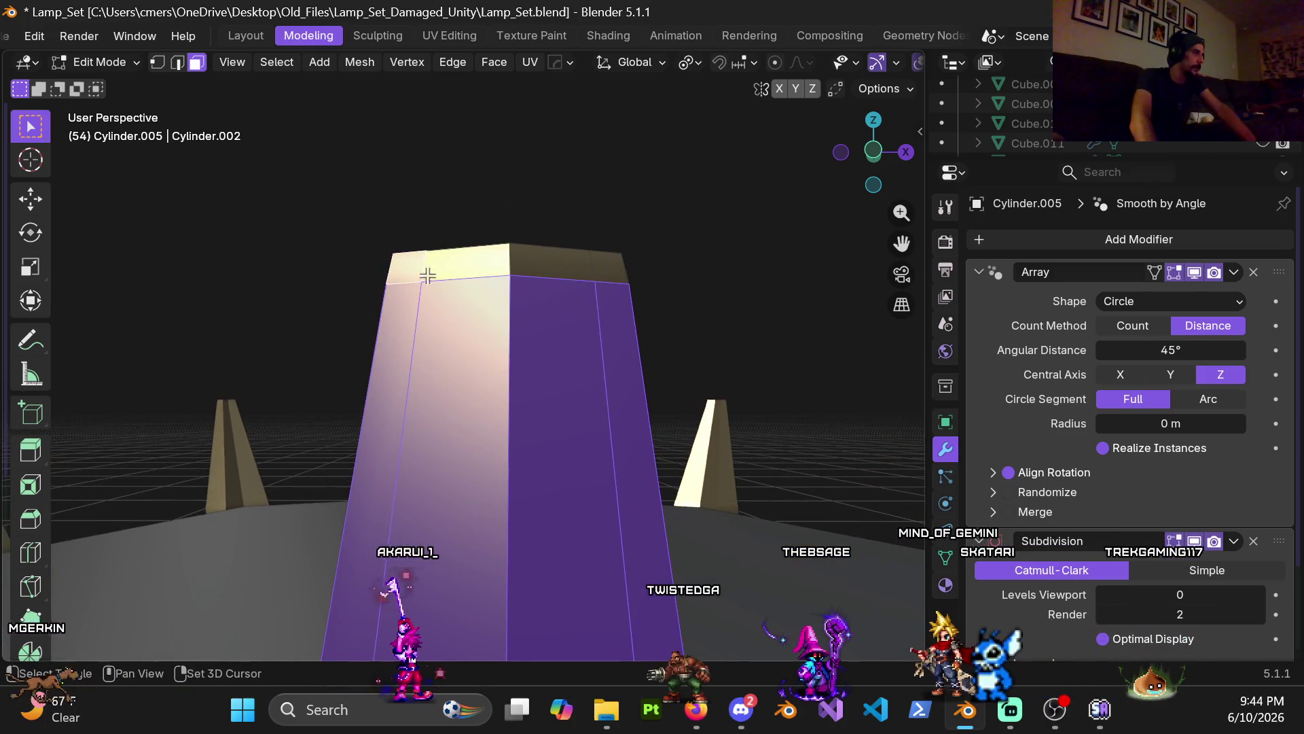
mouse_move(583, 275)
middle_mouse_down()
mouse_move(612, 262)
mouse_move(533, 387)
mouse_move(518, 346)
mouse_move(539, 268)
mouse_move(523, 323)
middle_mouse_up()
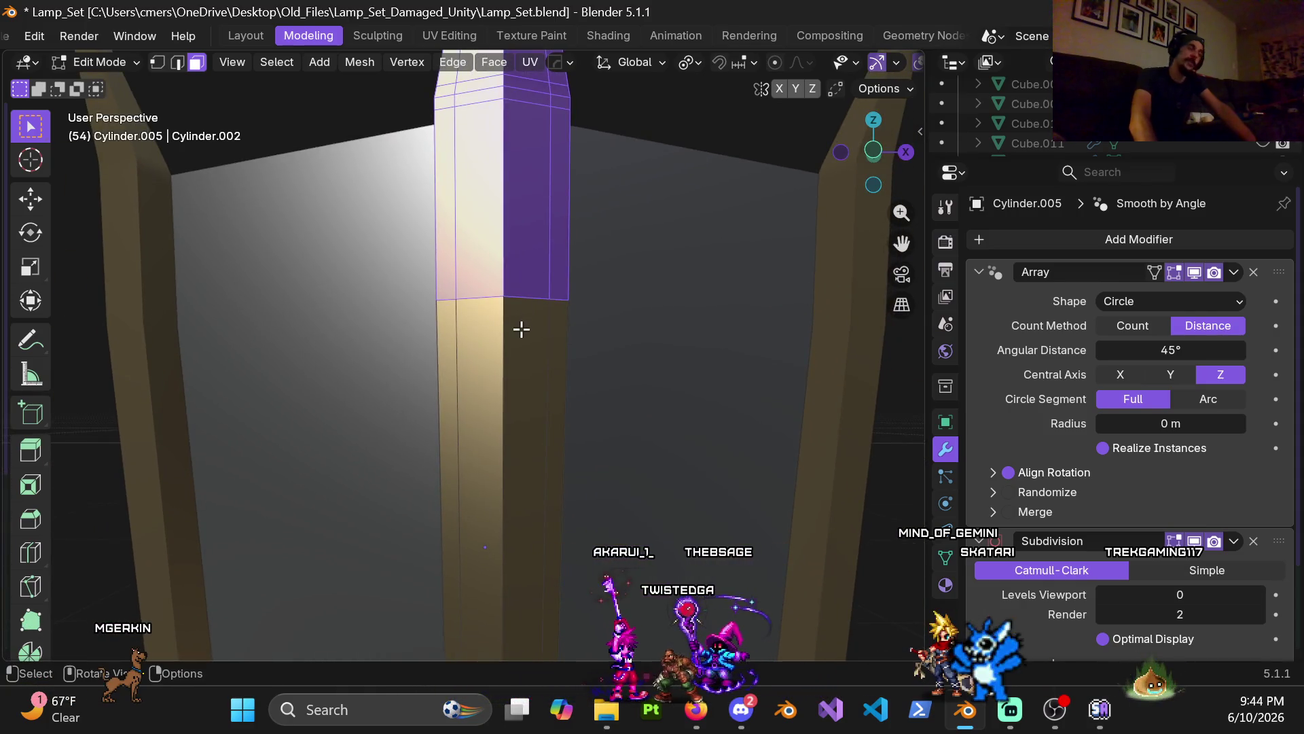
scroll(521, 329, "down", 3)
left_click_drag(487, 352, 494, 351)
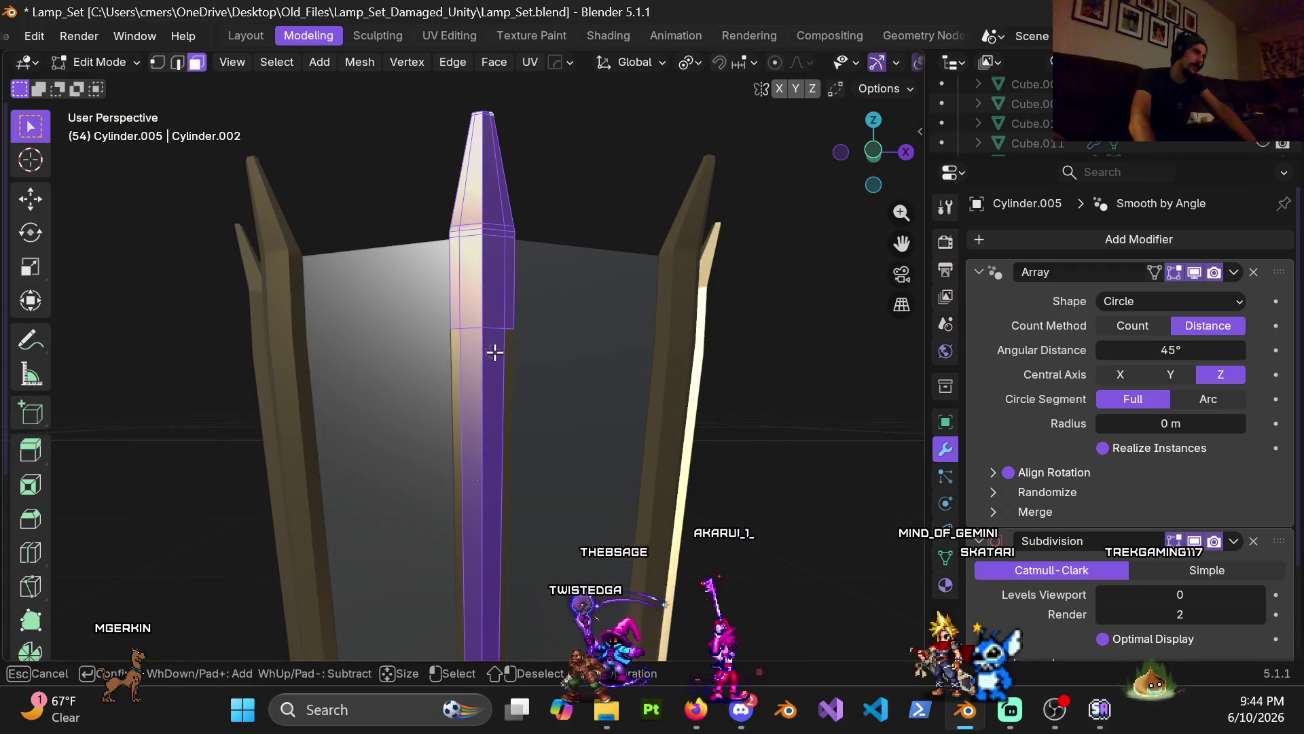
scroll(477, 372, "down", 3)
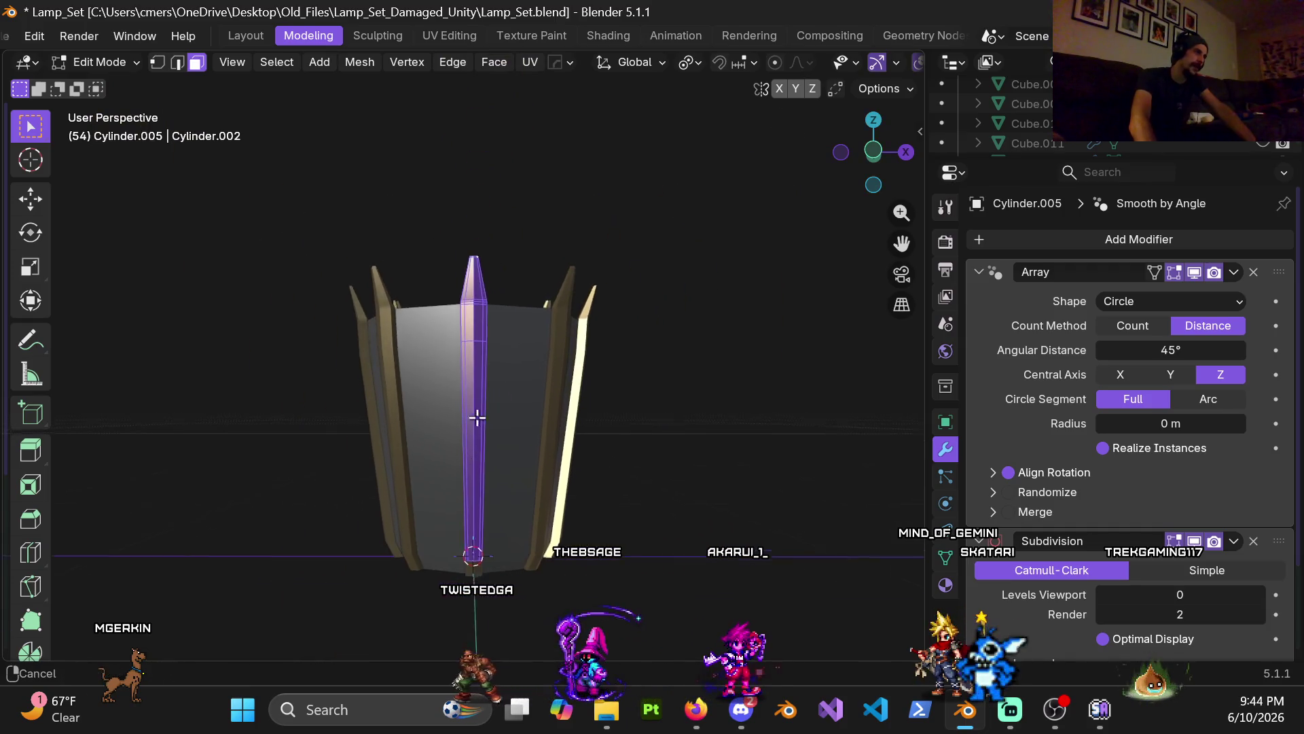
scroll(506, 356, "up", 5)
mouse_move(507, 355)
middle_mouse_down()
mouse_move(515, 320)
mouse_move(499, 333)
mouse_move(451, 320)
middle_mouse_up()
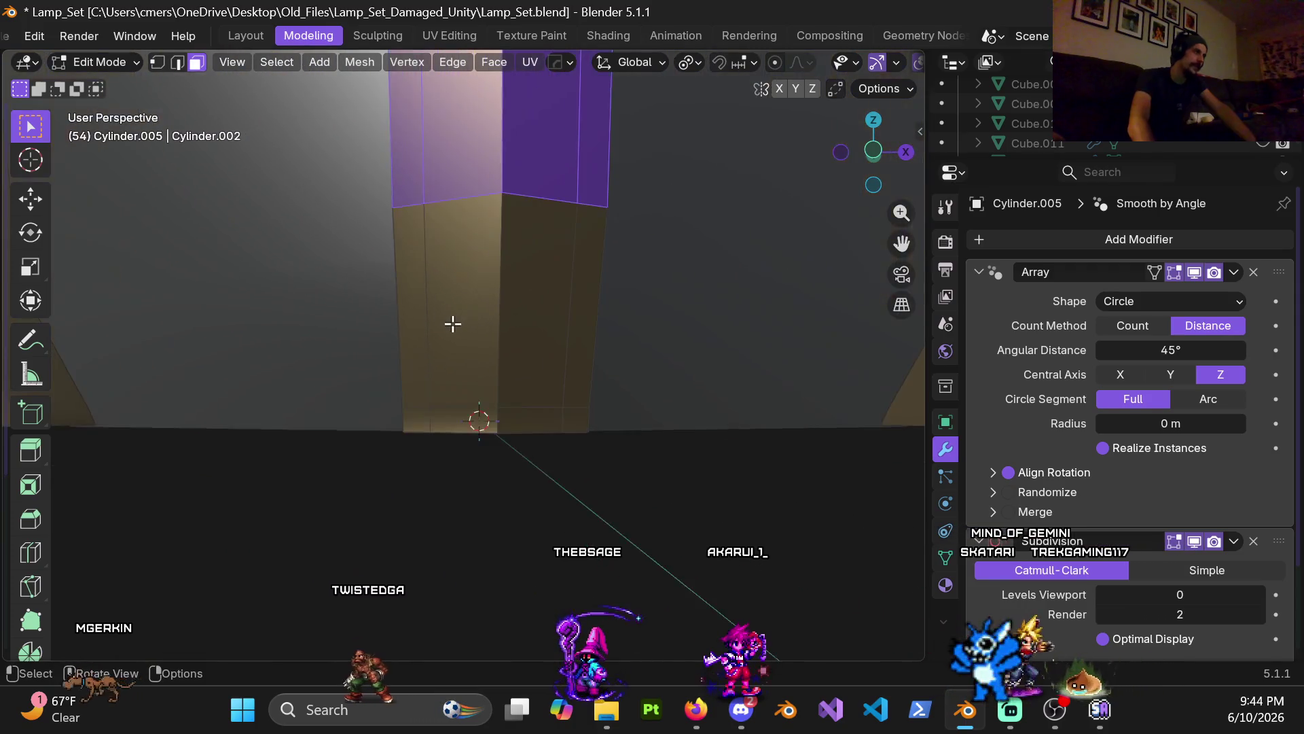
left_click(428, 352)
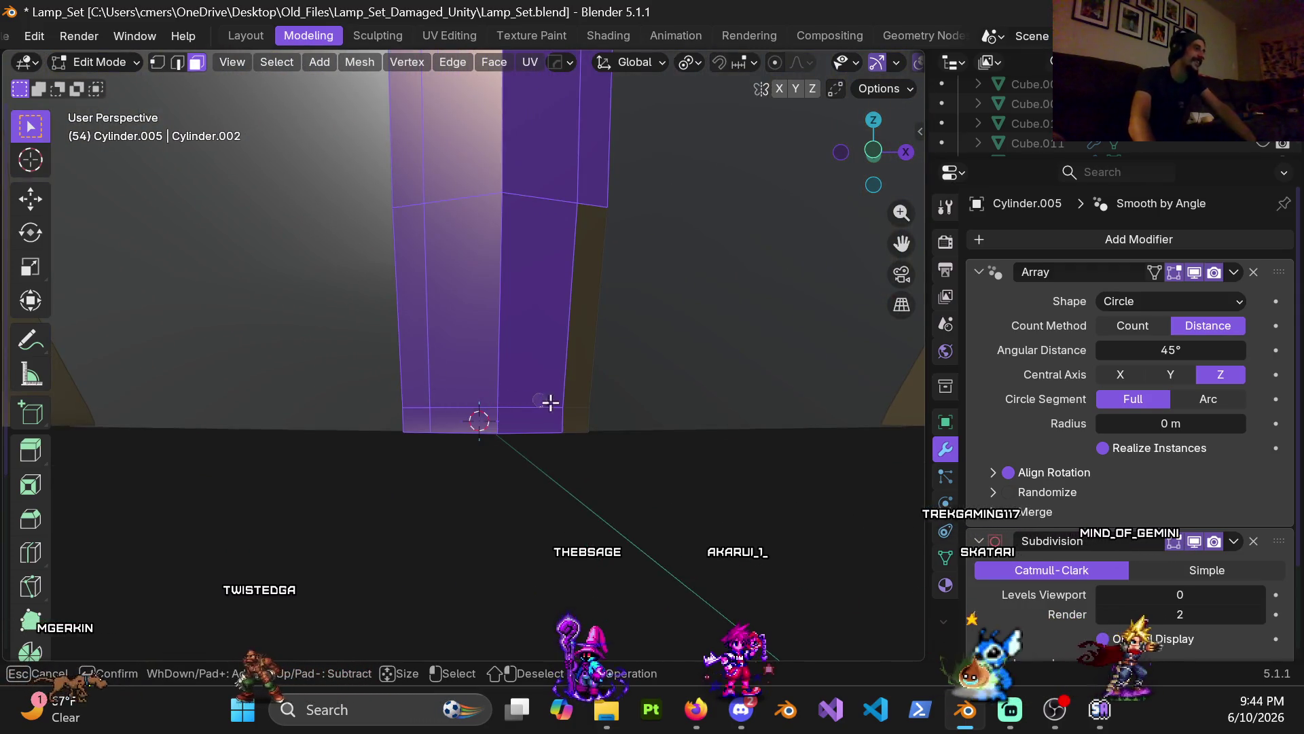
- Select the edge loop at the post's base and dissolve it
mouse_move(563, 405)
middle_mouse_down()
mouse_move(512, 323)
mouse_move(518, 189)
mouse_move(612, 172)
mouse_move(705, 276)
mouse_move(731, 332)
mouse_move(697, 426)
mouse_move(637, 419)
mouse_move(664, 369)
mouse_move(748, 326)
mouse_move(668, 391)
mouse_move(477, 388)
mouse_move(524, 407)
mouse_move(601, 349)
mouse_move(649, 335)
mouse_move(731, 366)
mouse_move(509, 408)
mouse_move(593, 238)
mouse_move(560, 249)
middle_mouse_up()
key("2")
left_click(525, 408, "alt")
key("x")
left_click(525, 407)
- In face select mode, gather every underside face of the post's end into the selection
key("3")
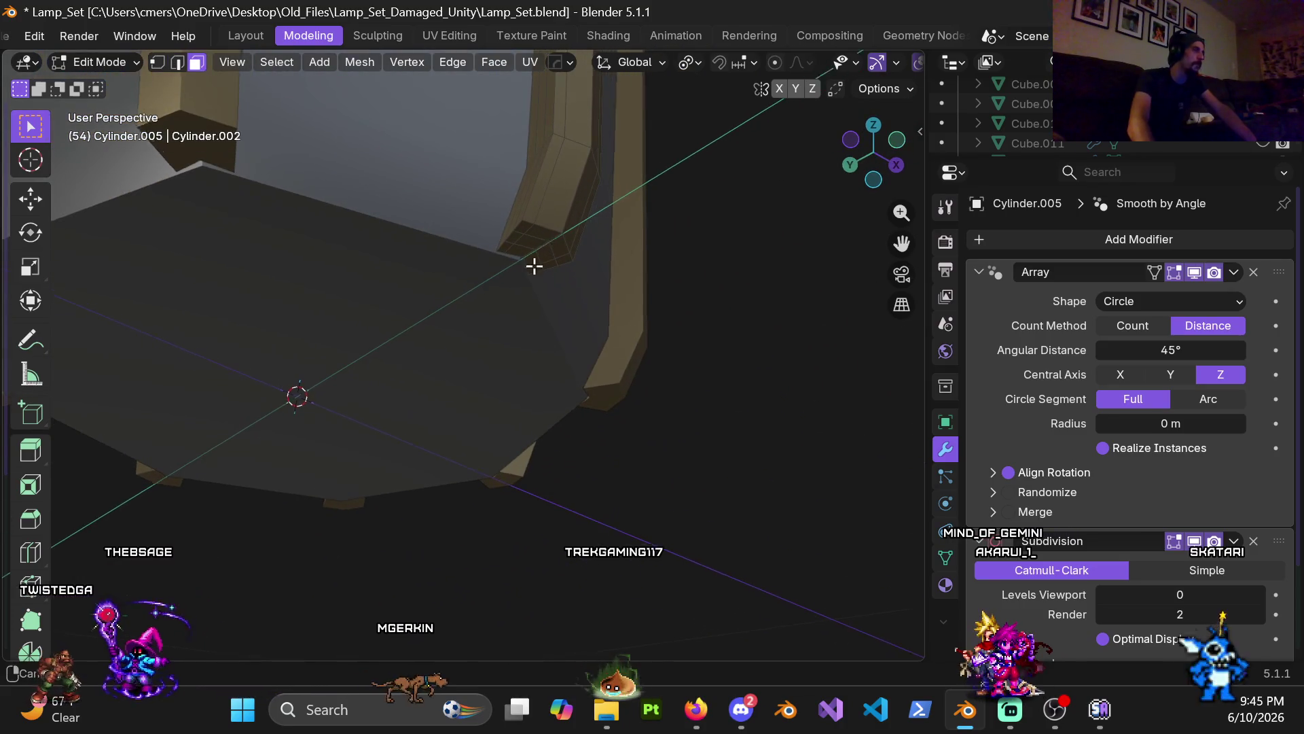
scroll(518, 312, "up", 5)
middle_click_drag(468, 320, 487, 249)
left_click(434, 272)
left_click(408, 313, "shift")
left_click(375, 350, "shift")
left_click(414, 372, "shift")
left_click(458, 308, "shift")
left_click(457, 308, "shift")
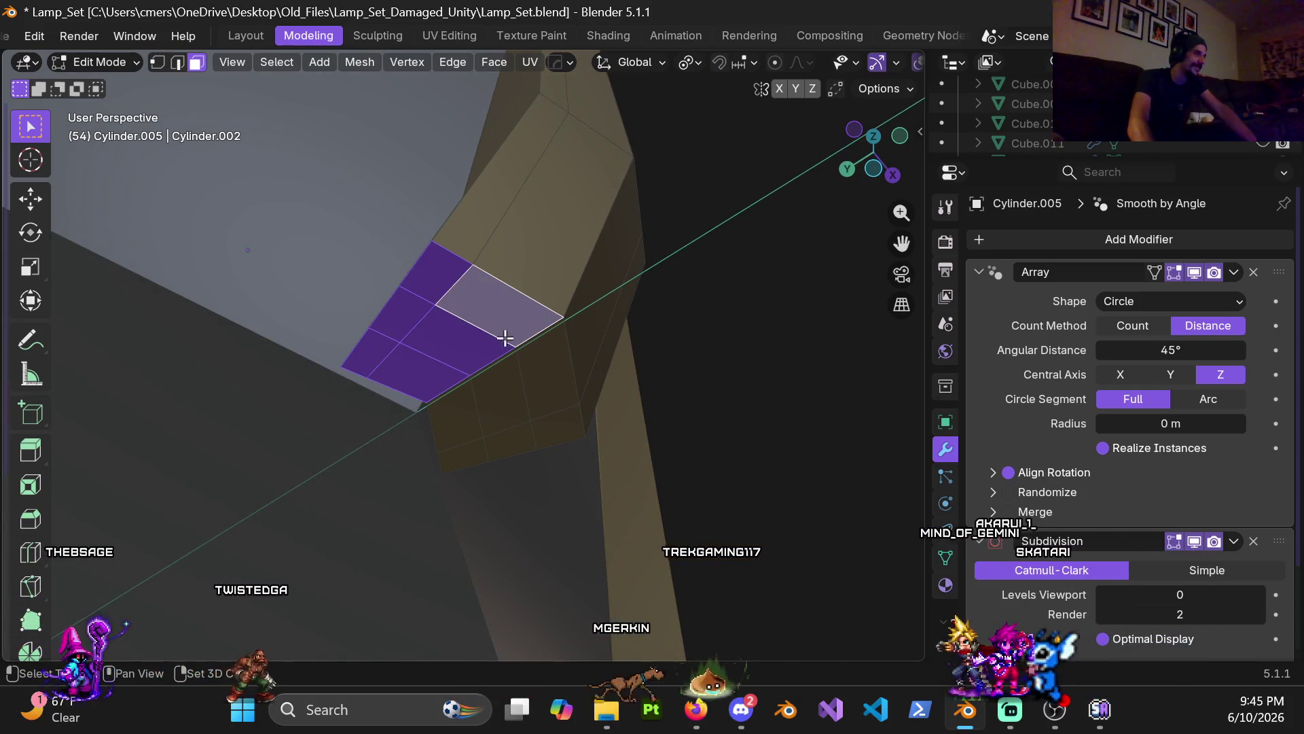
left_click(547, 371, "shift")
left_click(500, 394, "shift")
left_click(455, 416, "shift")
left_click(464, 455, "shift")
left_click(506, 438, "shift")
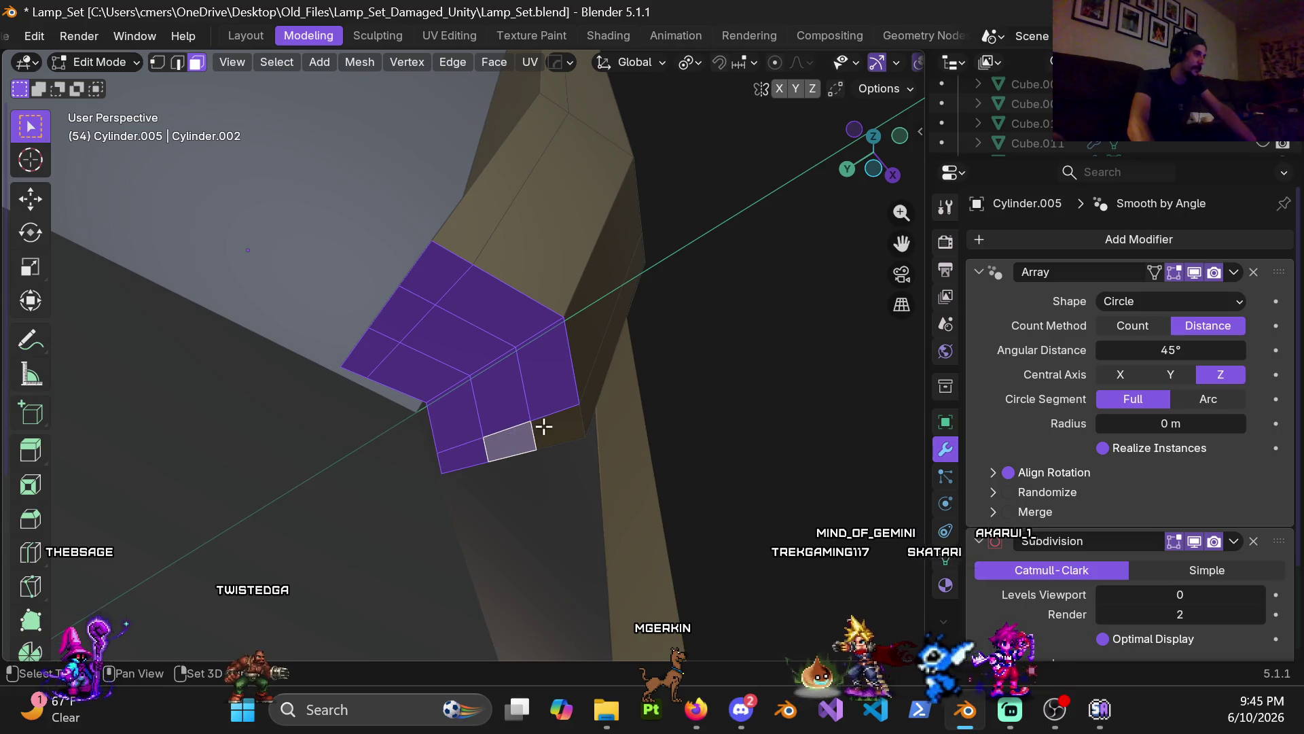
left_click(540, 424, "shift")
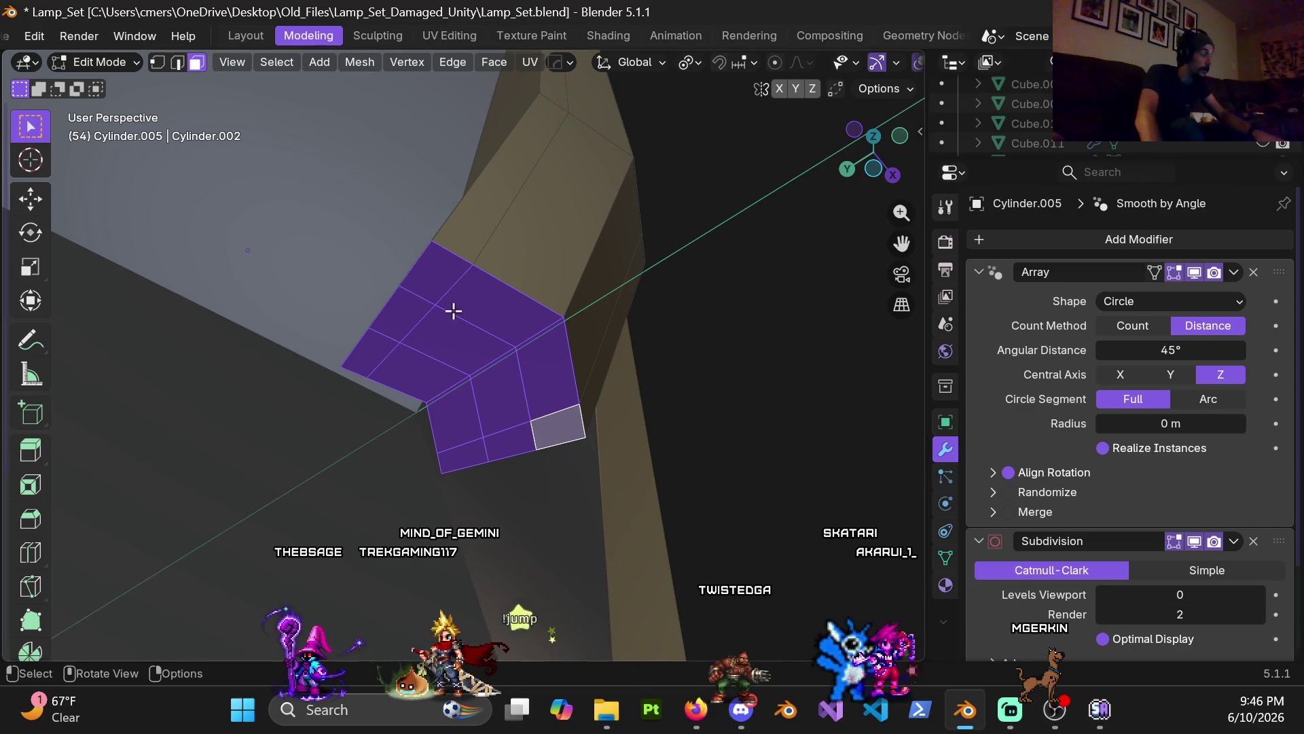
- Extrude the selected bottom faces straight down about 0.024 m along Z
mouse_move(509, 331)
middle_mouse_down()
mouse_move(500, 355)
mouse_move(518, 326)
mouse_move(614, 276)
mouse_move(626, 244)
mouse_move(571, 346)
mouse_move(475, 407)
mouse_move(519, 367)
mouse_move(524, 275)
mouse_move(507, 341)
mouse_move(518, 312)
mouse_move(541, 326)
mouse_move(570, 299)
mouse_move(468, 347)
mouse_move(480, 361)
mouse_move(521, 342)
mouse_move(442, 340)
mouse_move(473, 351)
middle_mouse_up()
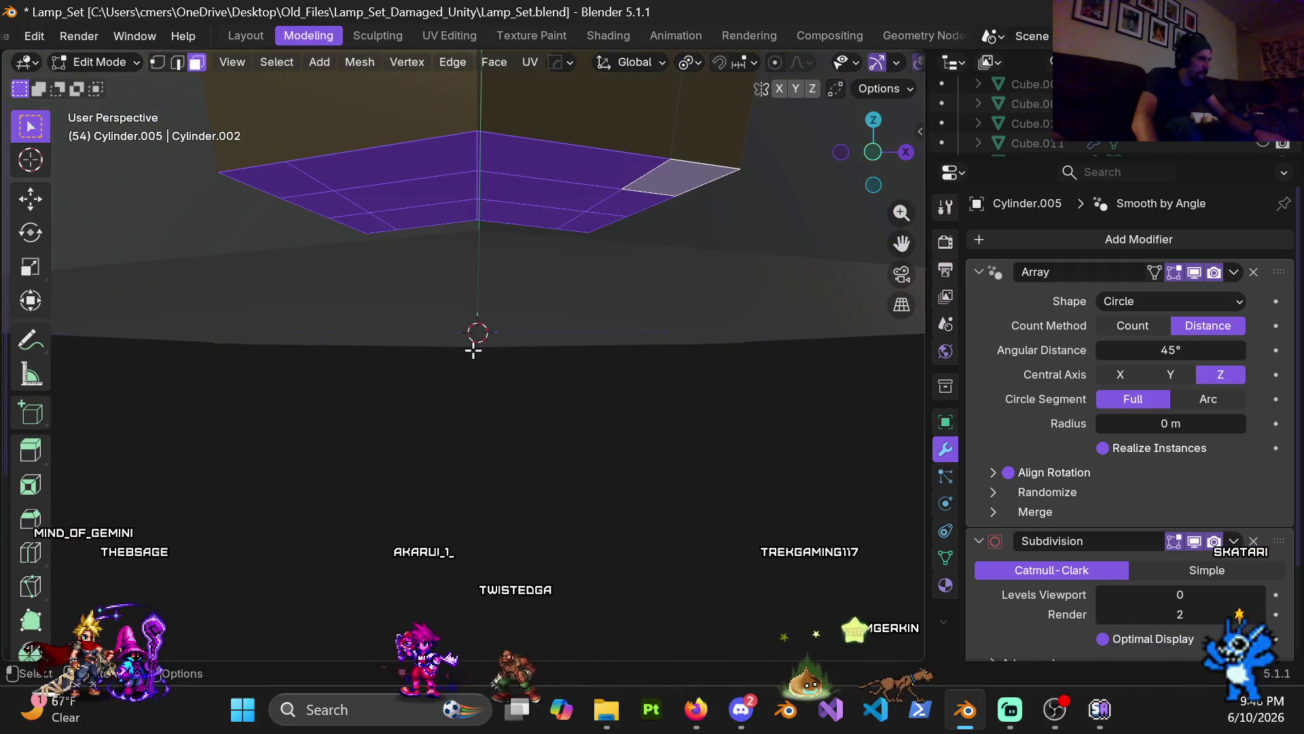
scroll(472, 348, "up", 5)
scroll(468, 358, "down", 5)
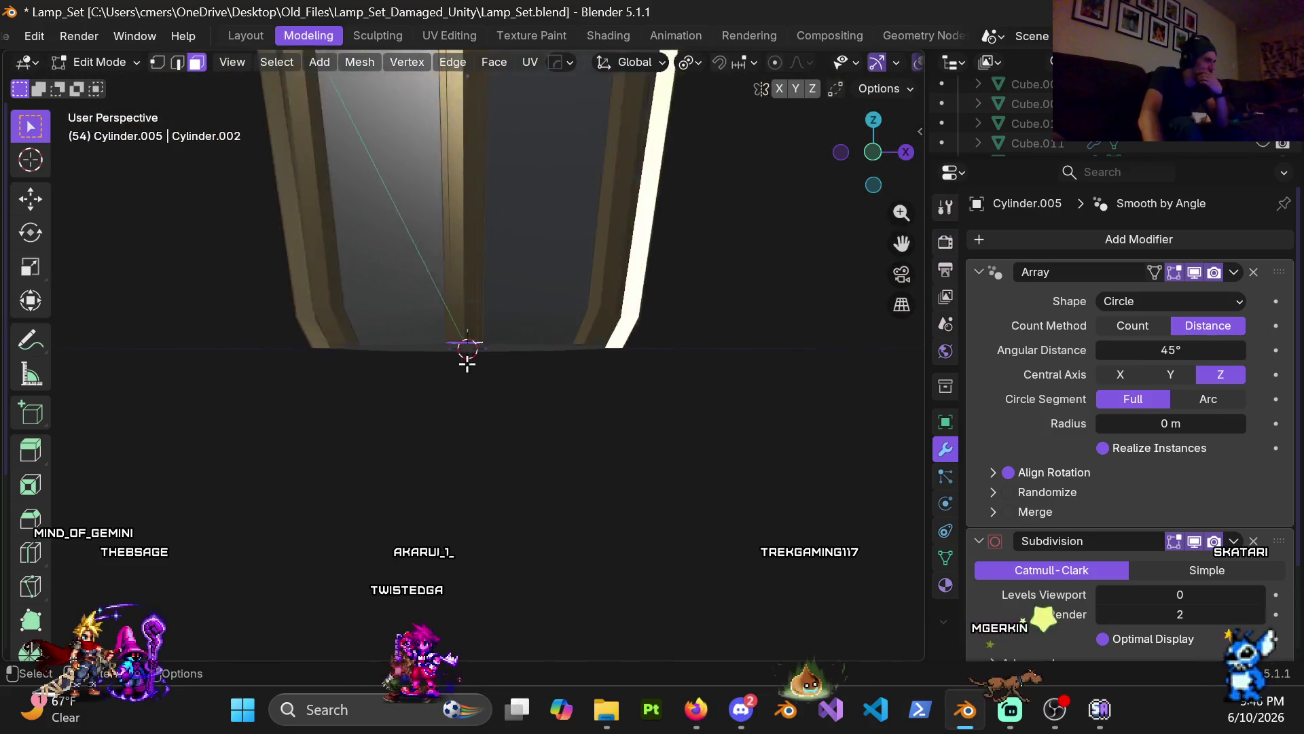
scroll(462, 383, "up", 5)
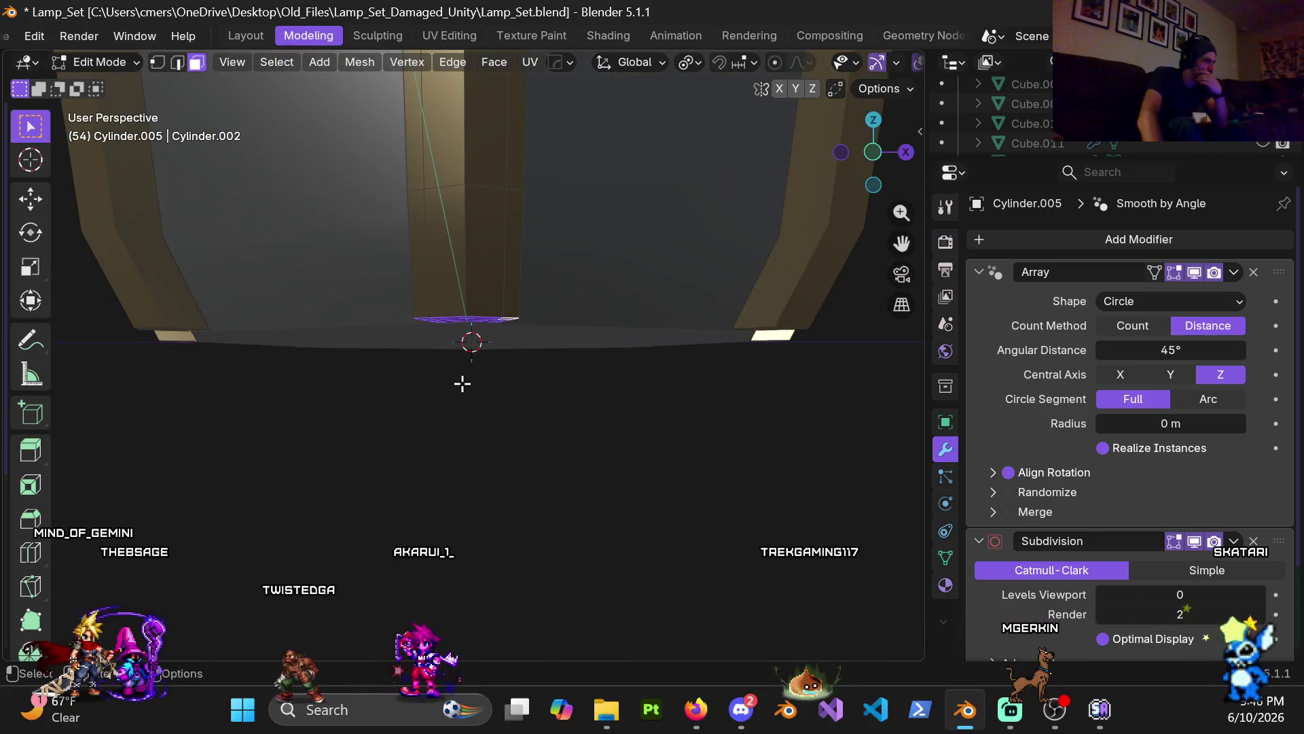
key("g")
key("z")
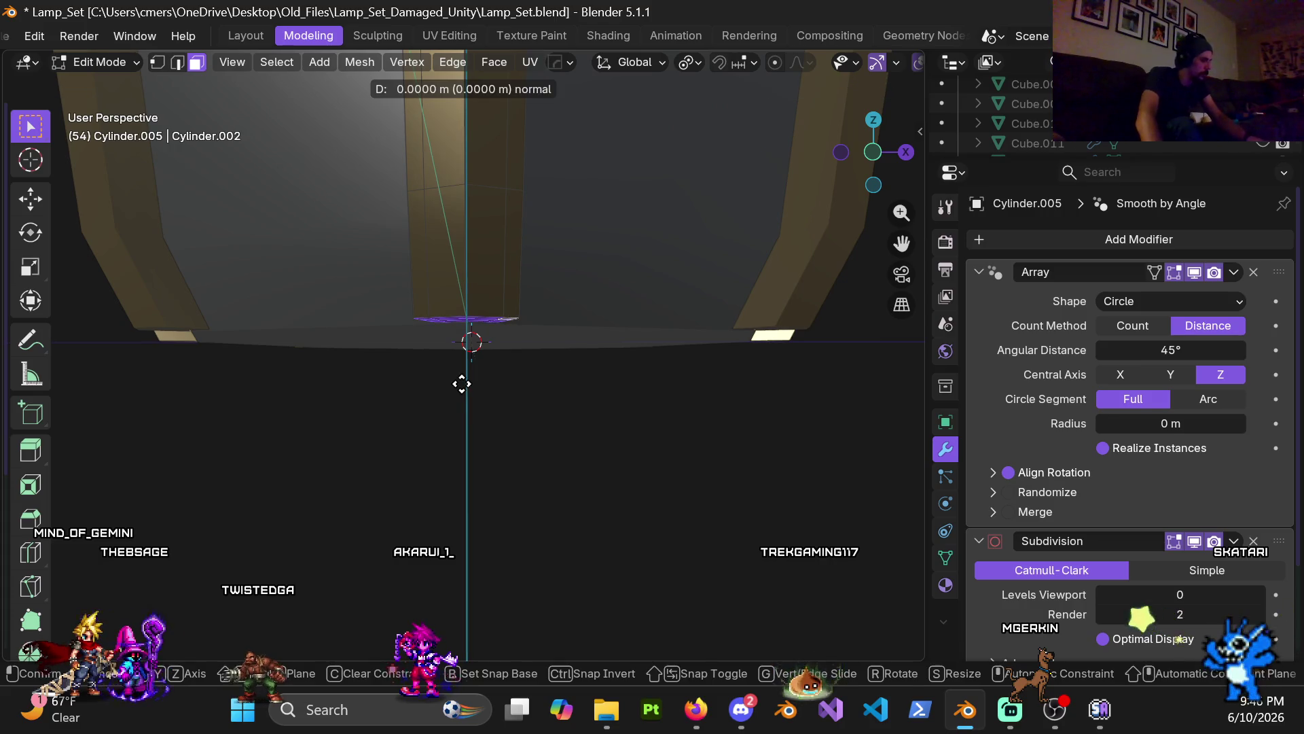
key("z")
key("z")
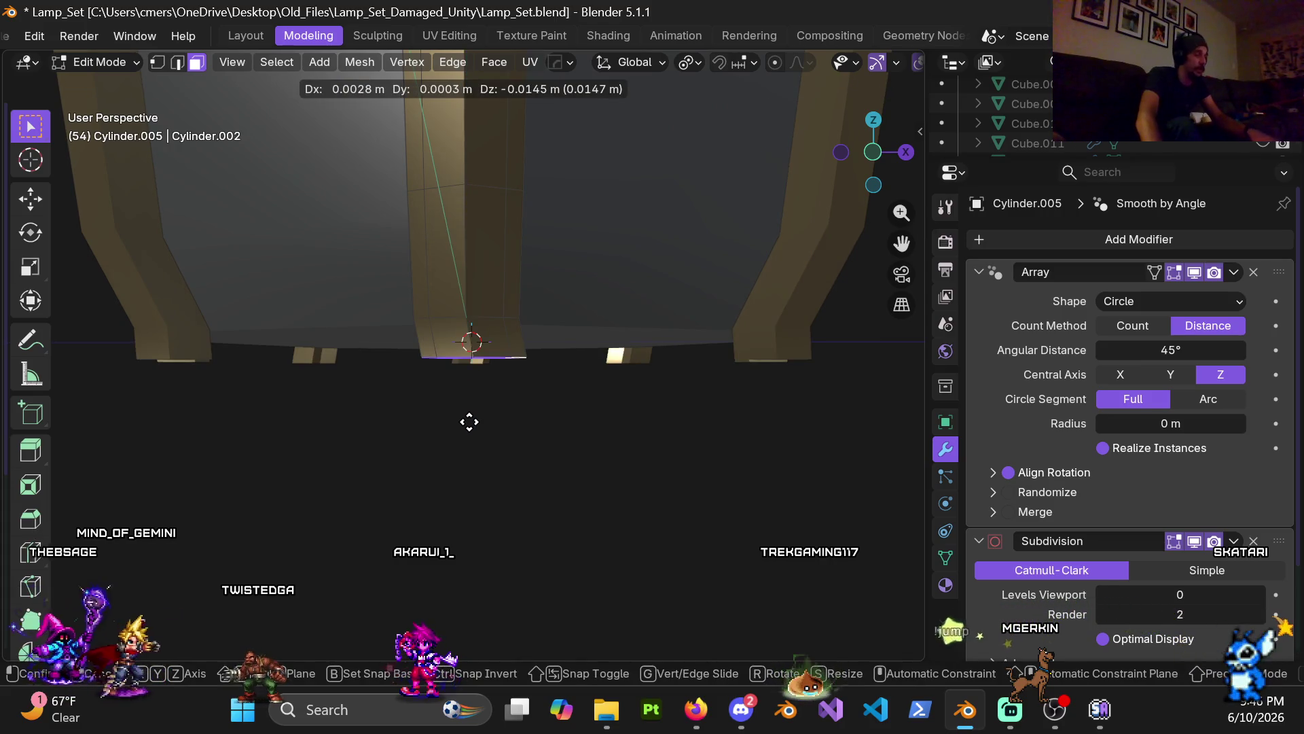
key("z")
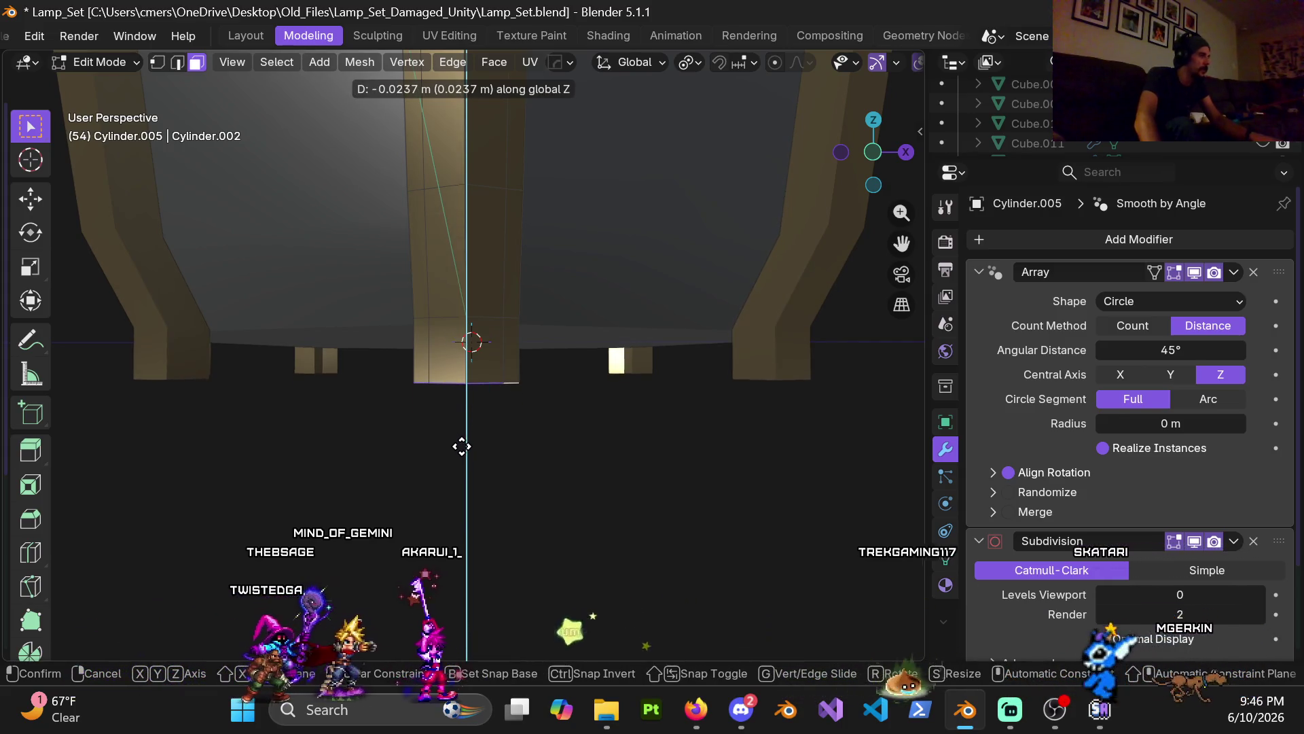
left_click(462, 446)
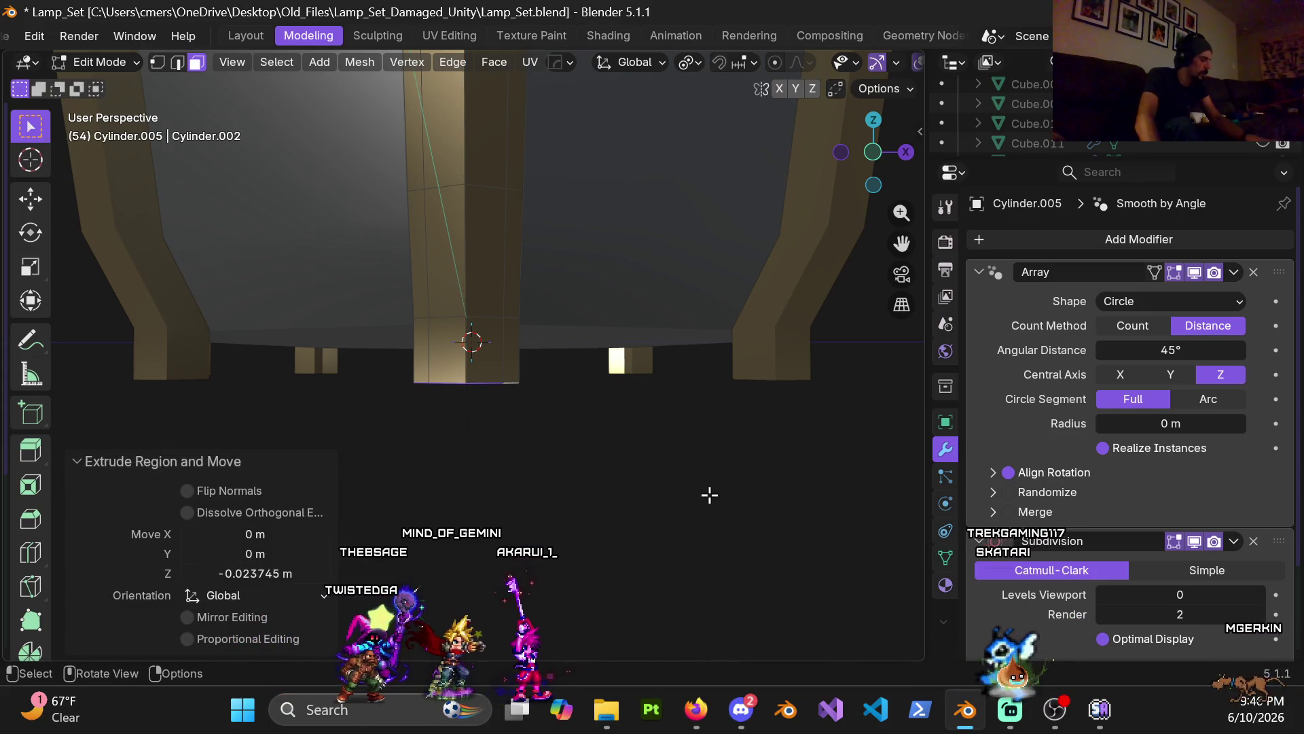
- Narrow the new end faces to 0.4 along X and switch to front orthographic view
key("s")
key("x")
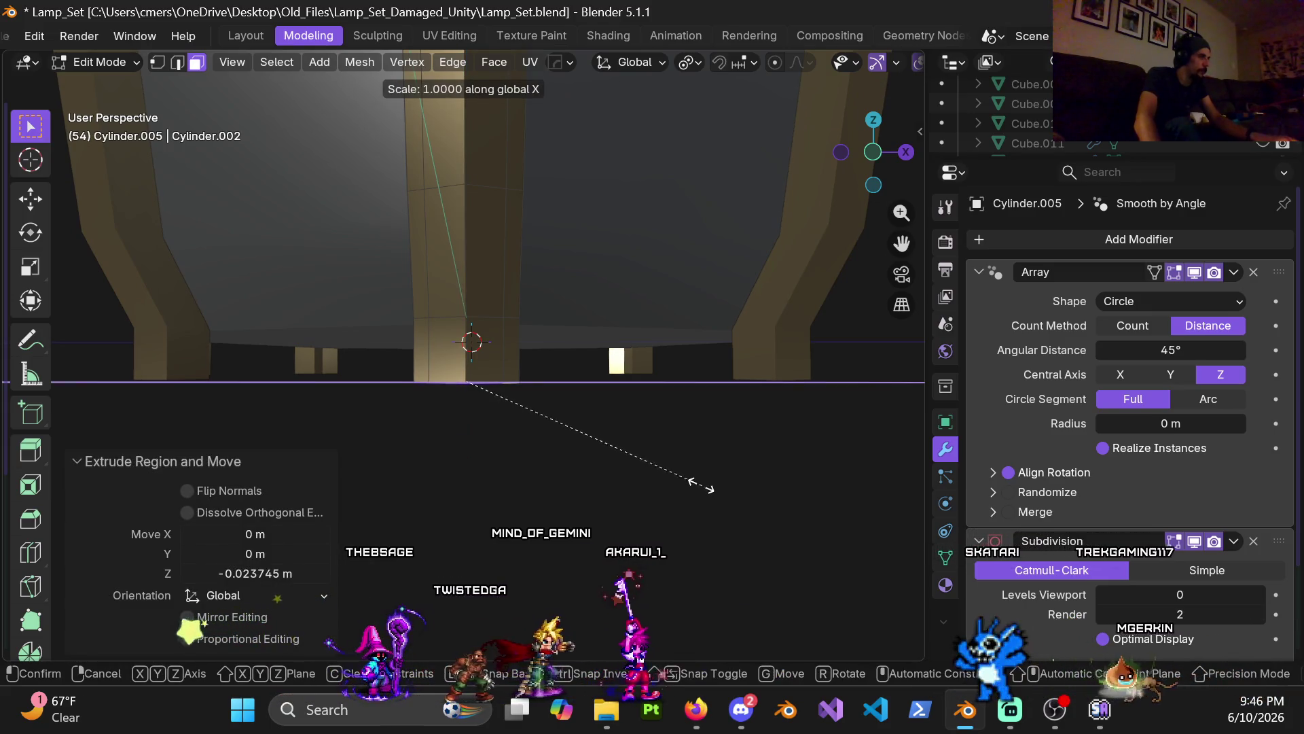
left_click(569, 426)
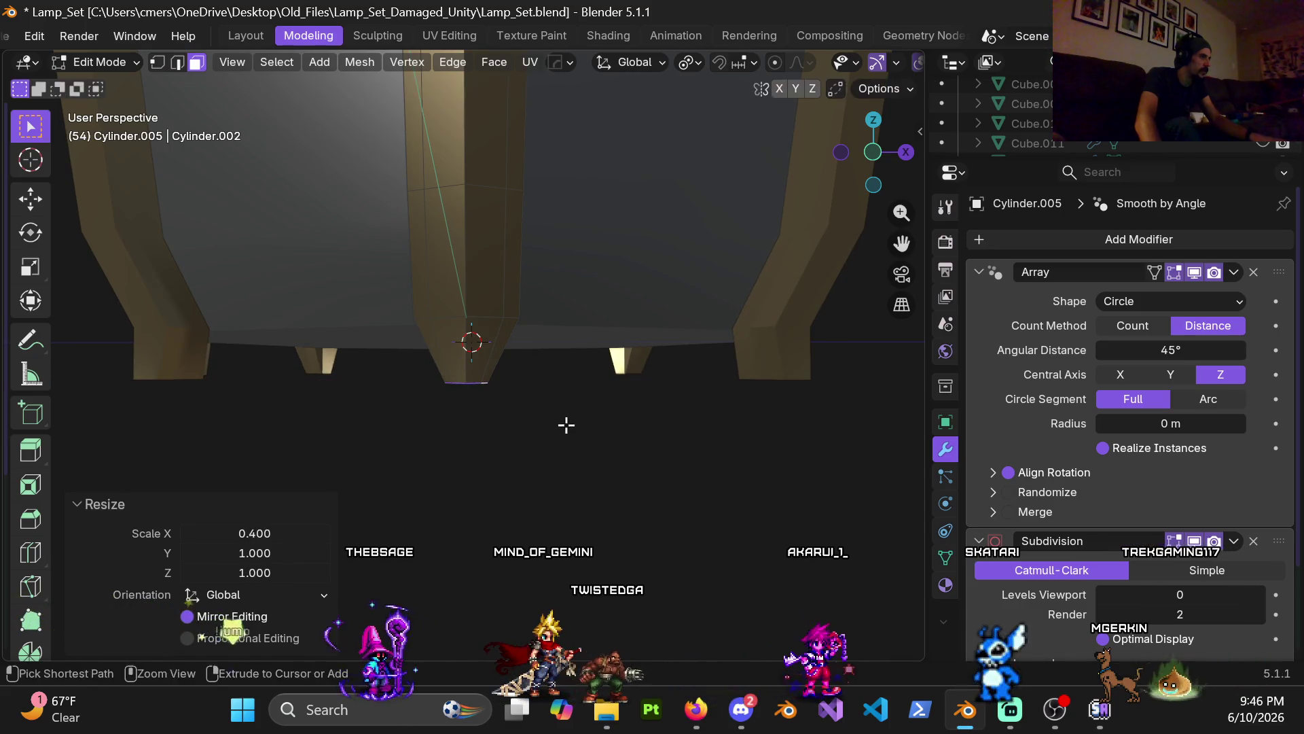
key("g")
key("z")
key("Escape")
key("KP_5")
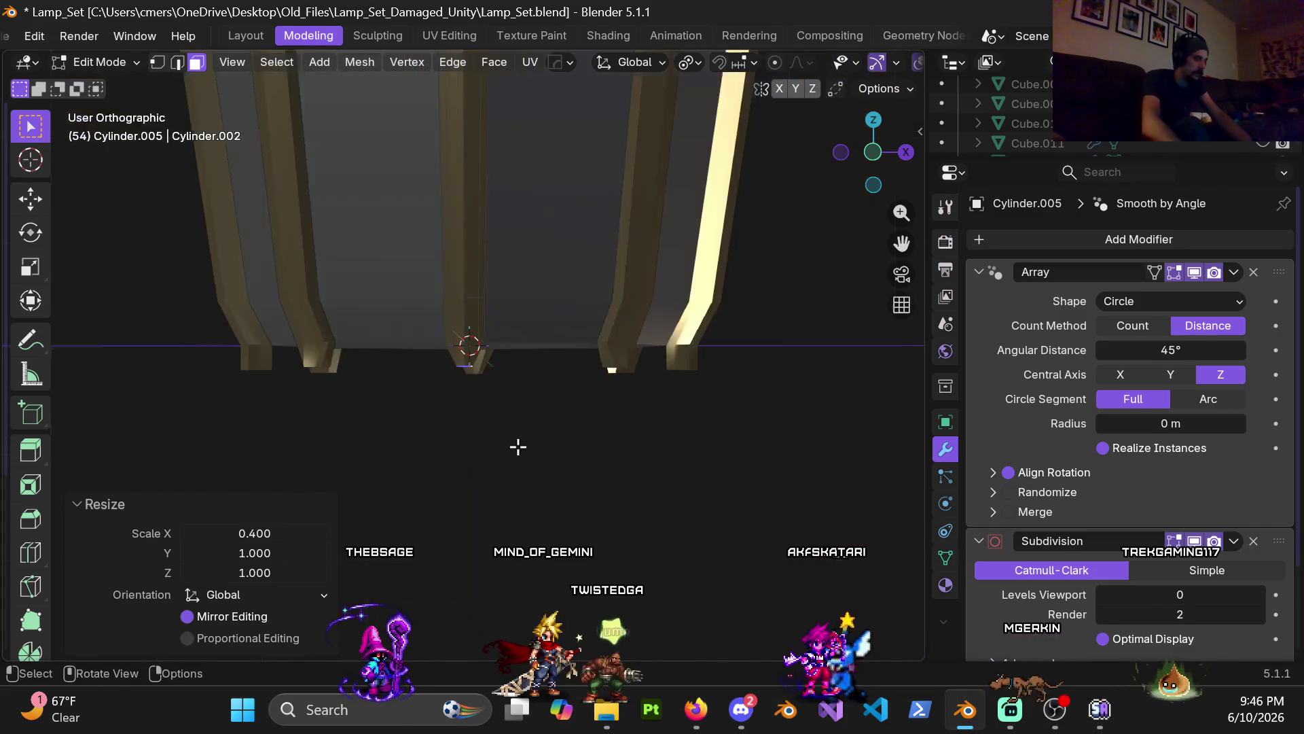
key("KP_1")
scroll(518, 442, "up", 1)
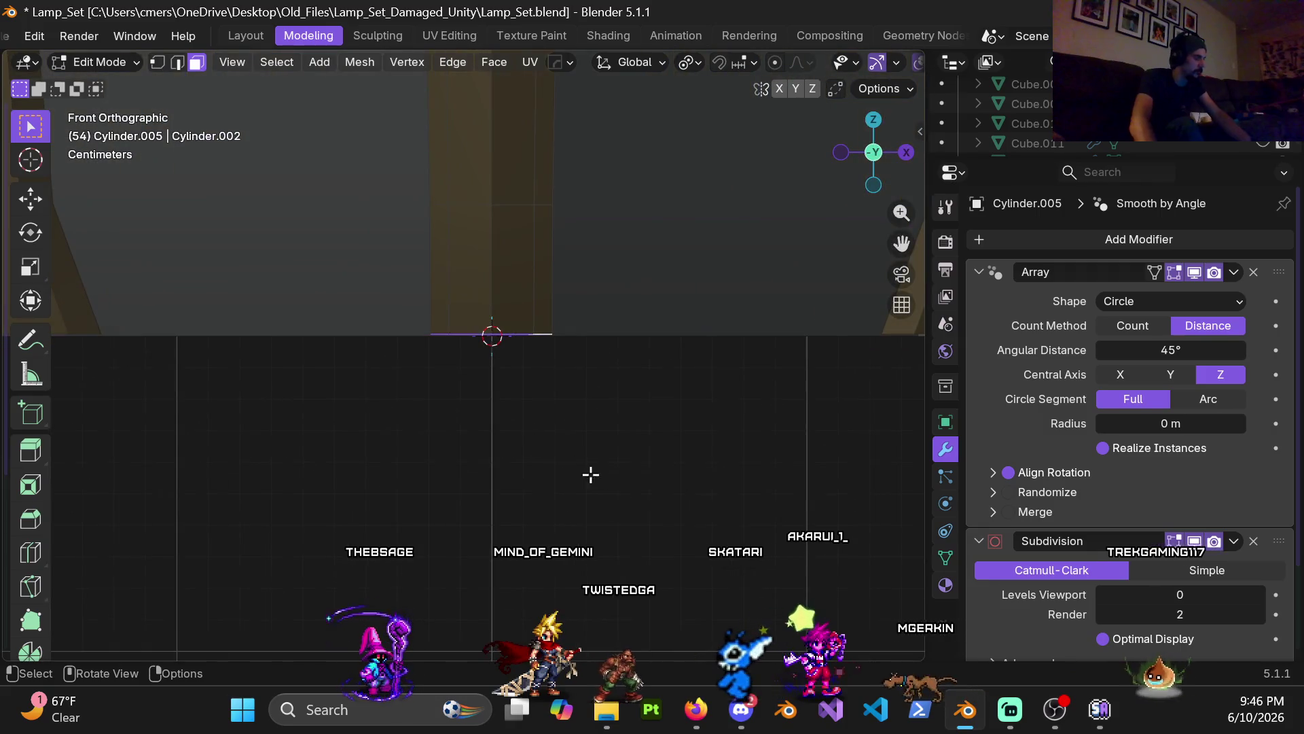
- Nudge the foot's bottom faces down -0.000611 m along global Z
scroll(584, 475, "up", 1)
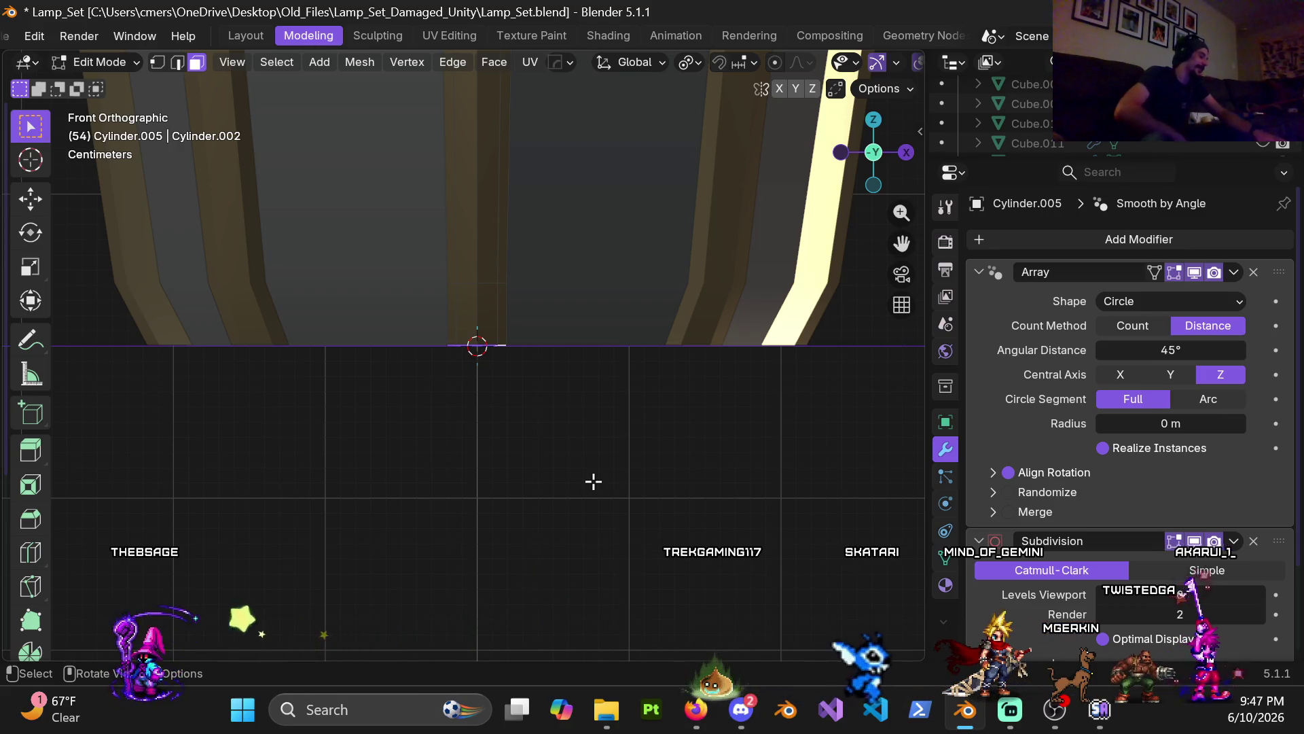
scroll(457, 430, "up", 2)
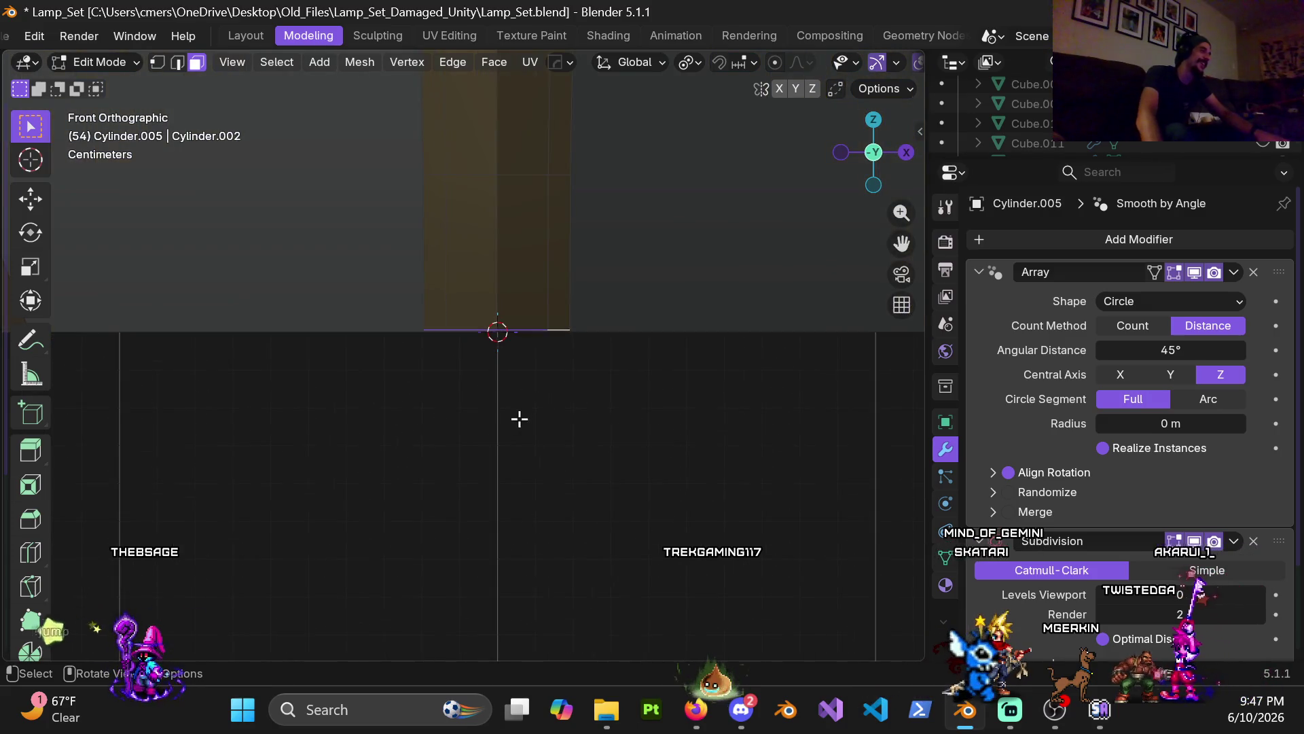
scroll(521, 420, "up", 5)
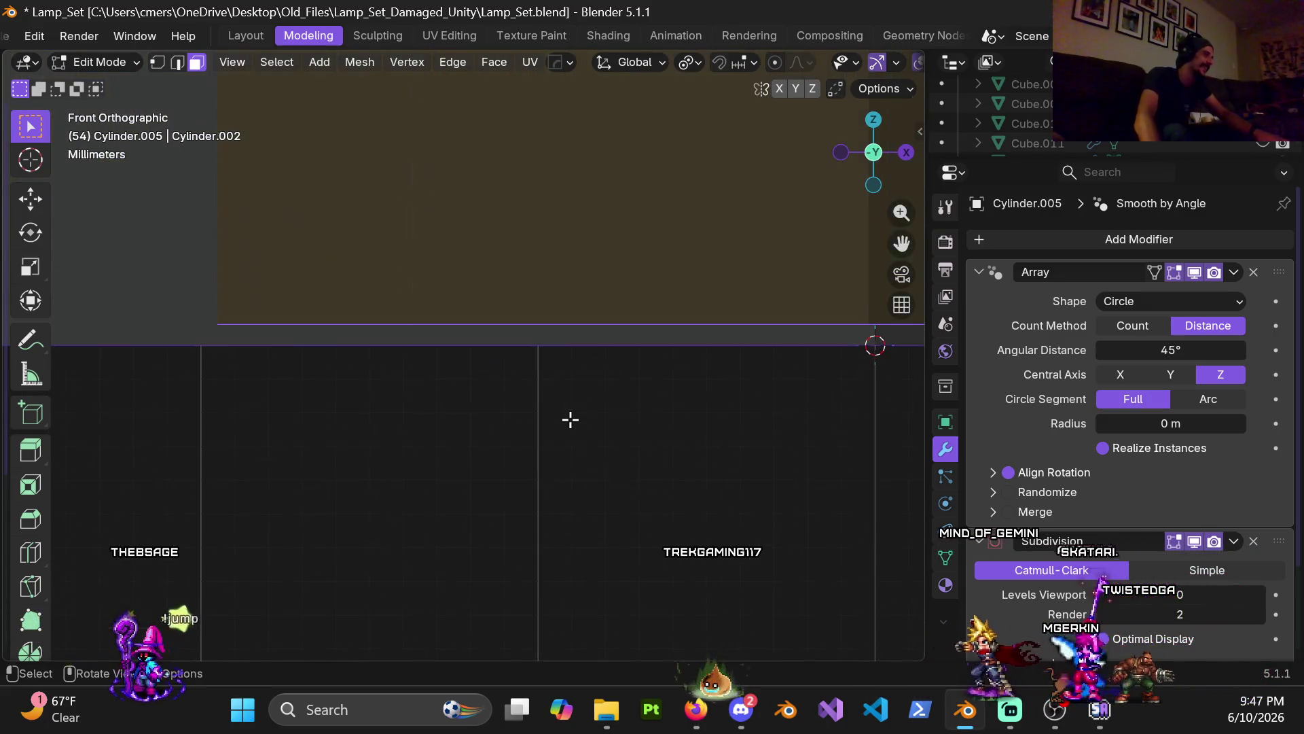
key("z")
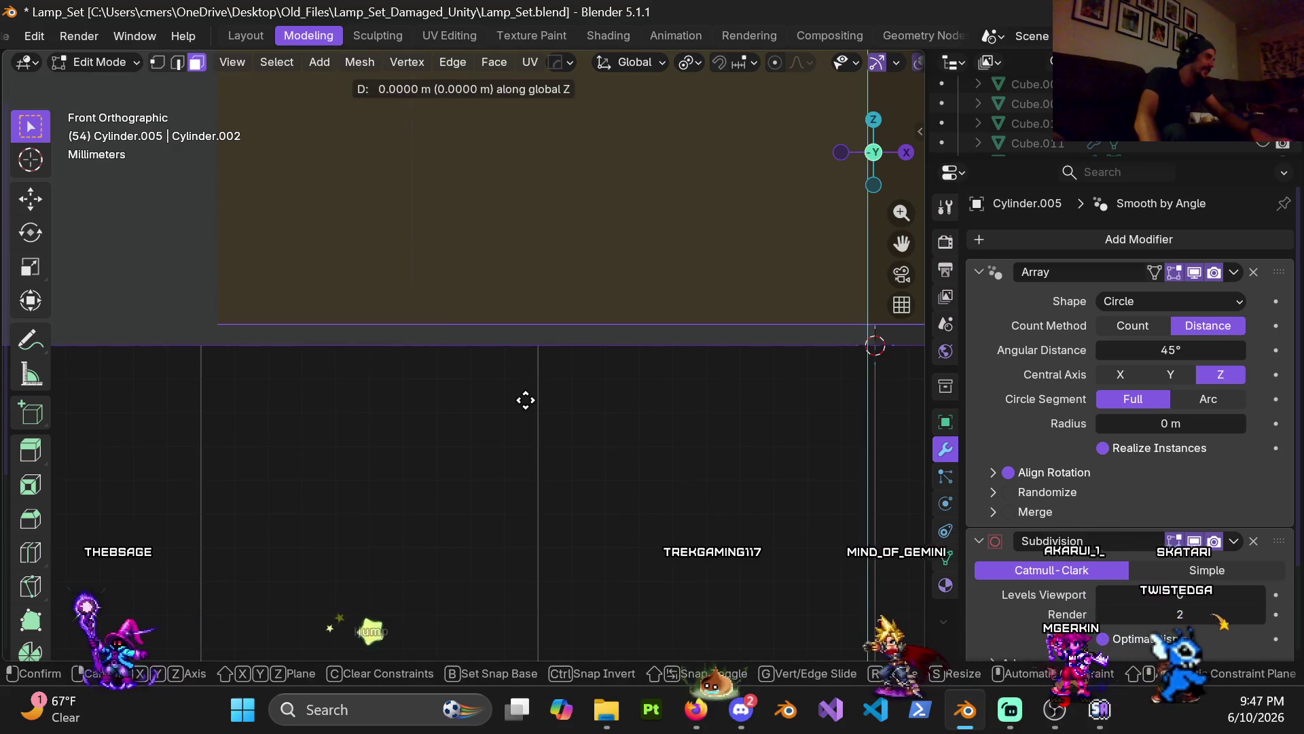
left_click(496, 600)
scroll(496, 596, "down", 8)
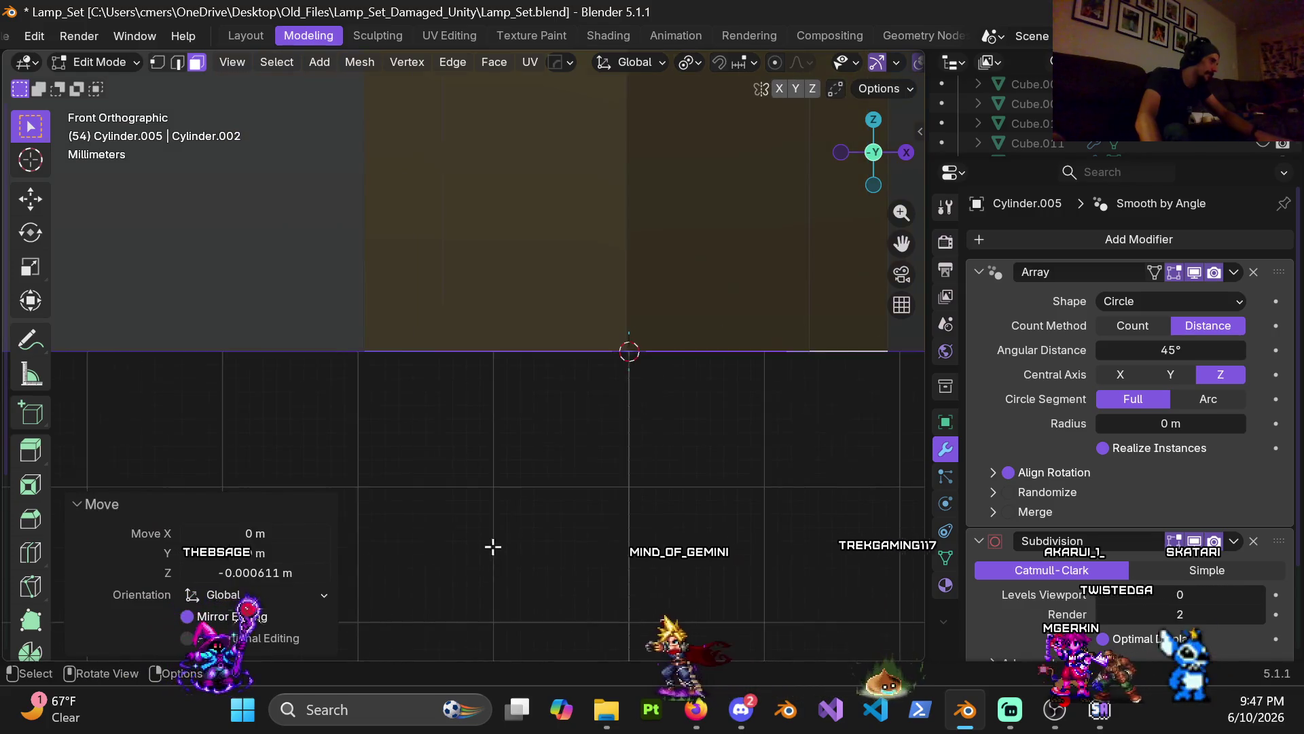
scroll(503, 522, "down", 4)
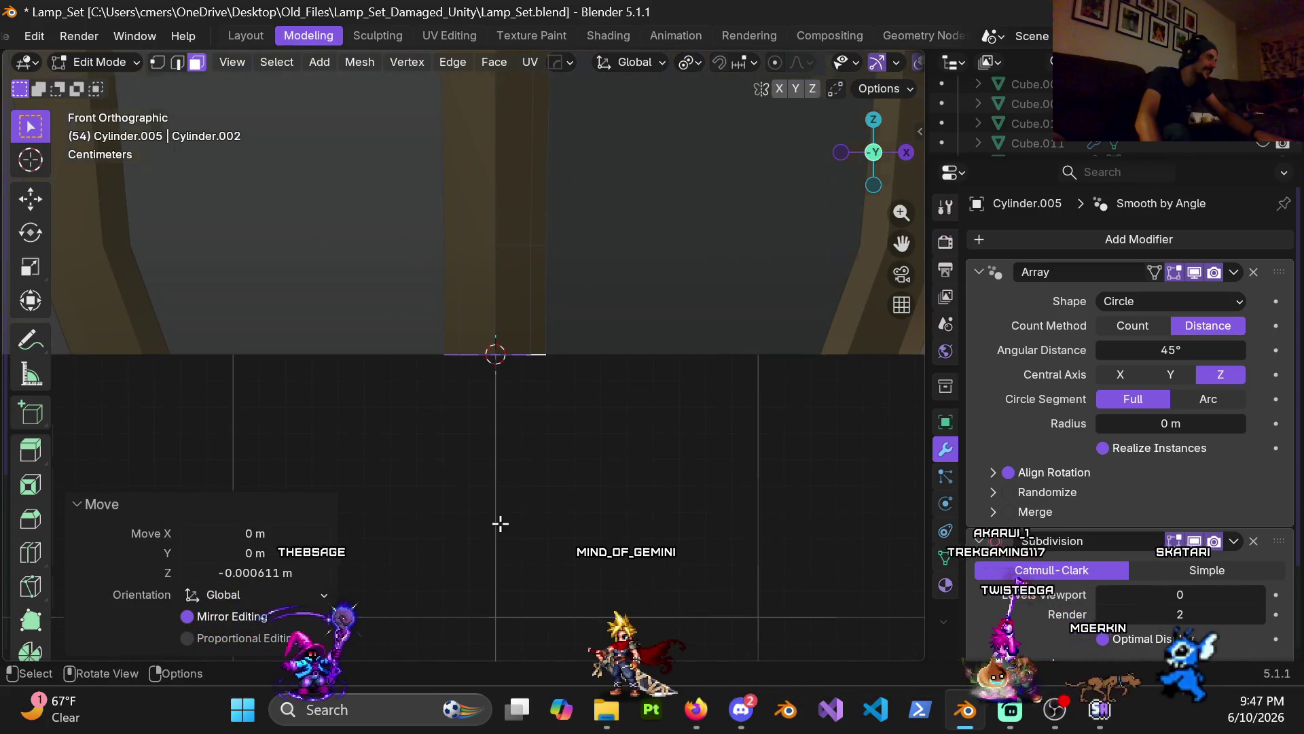
scroll(500, 475, "down", 3)
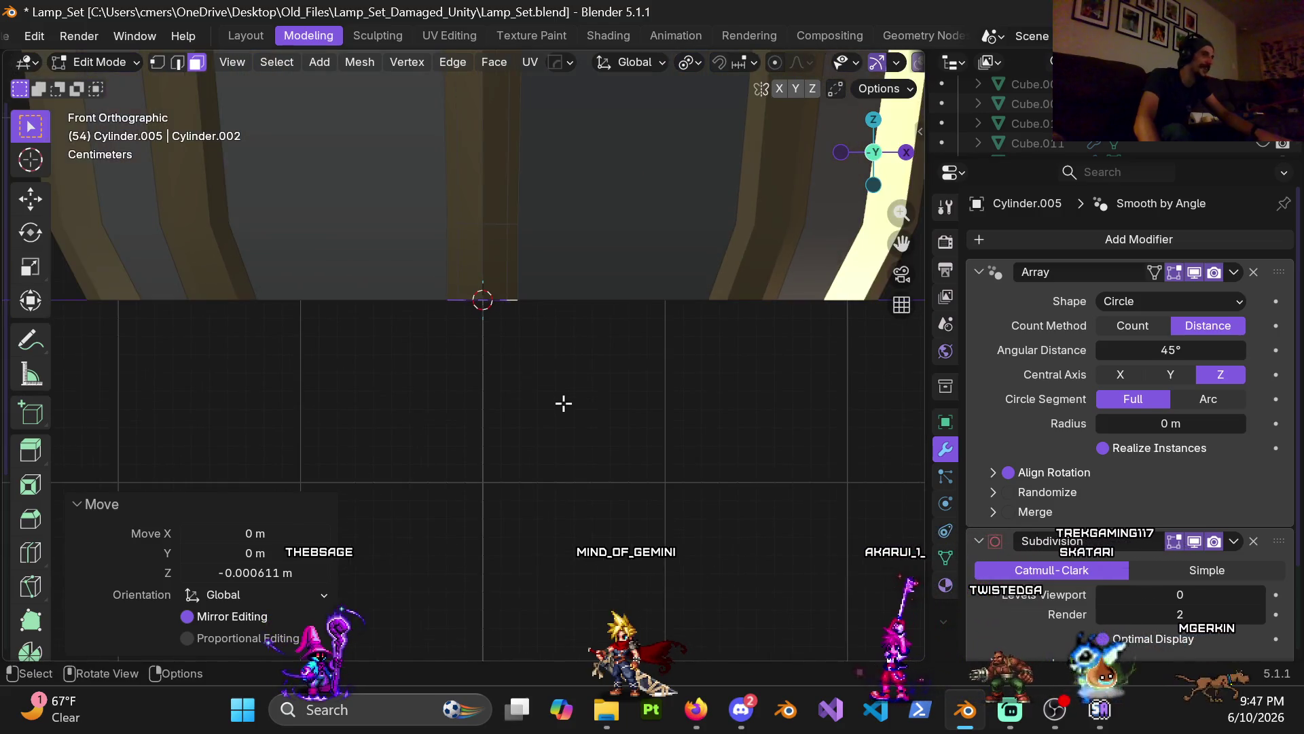
scroll(563, 405, "up", 2)
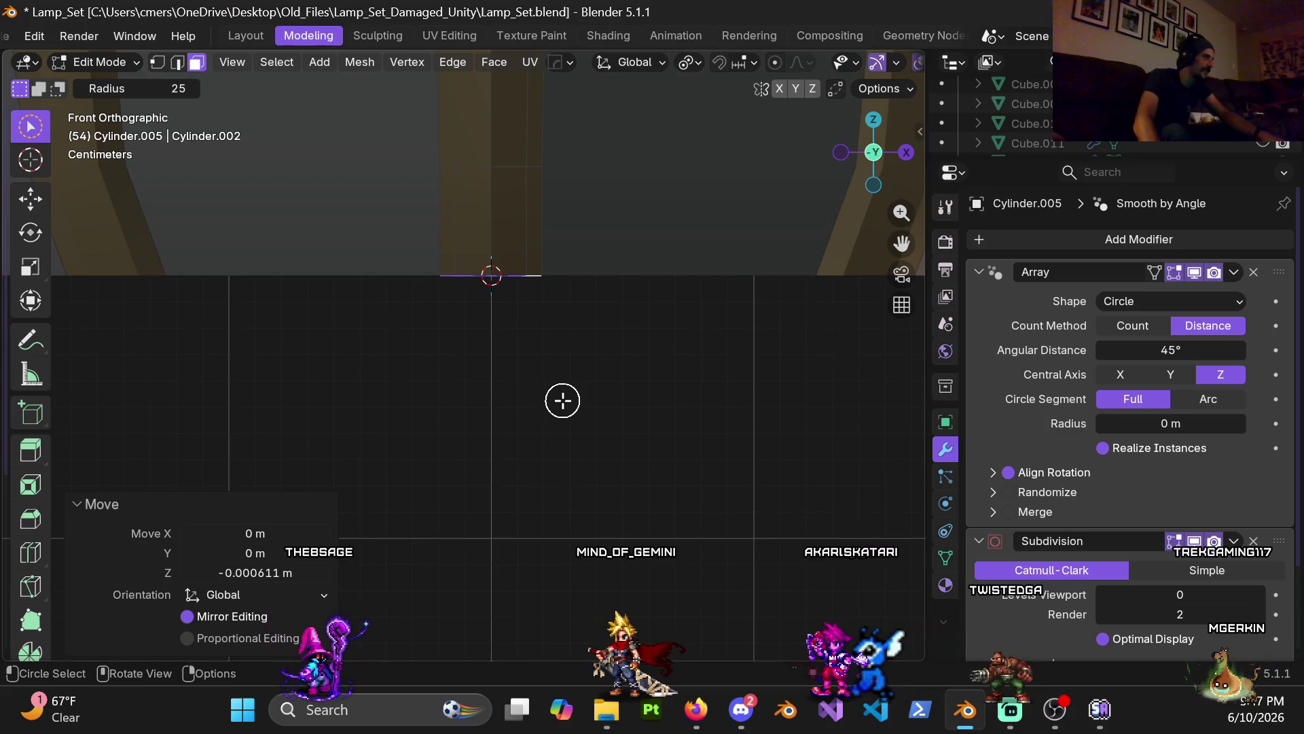
right_click(562, 400)
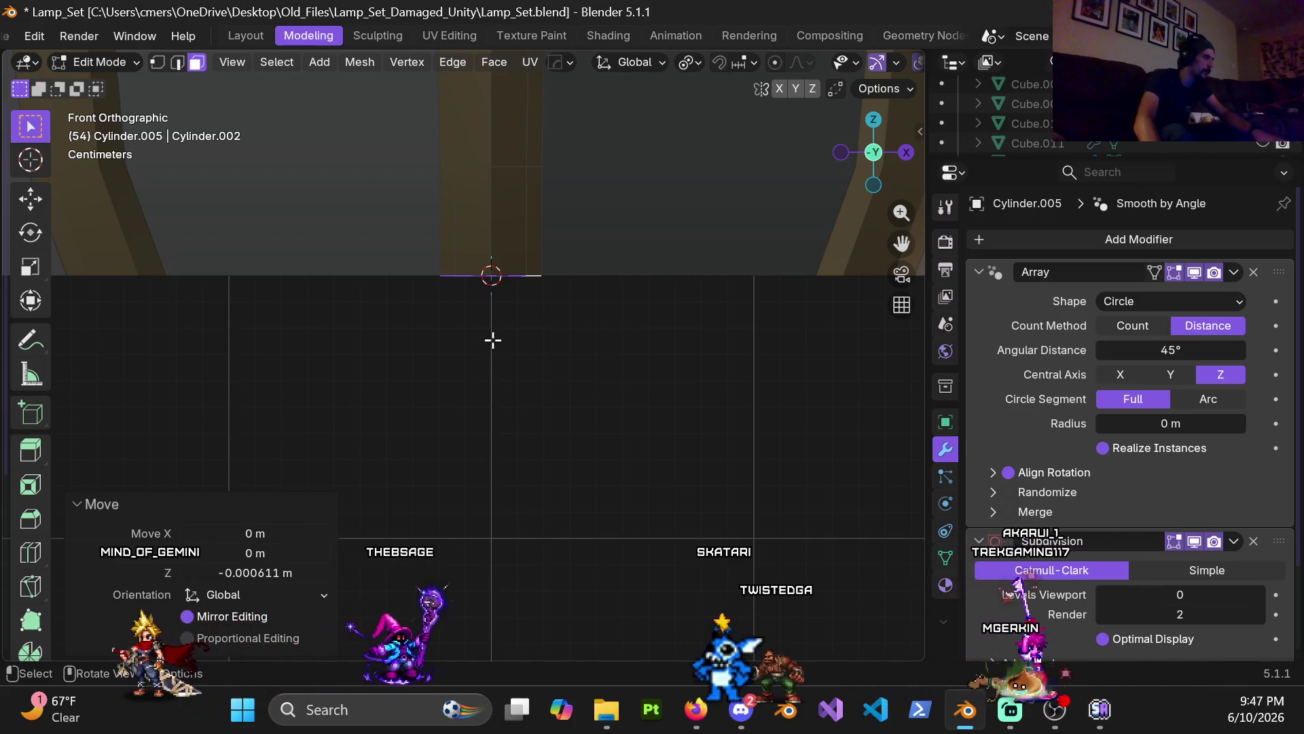
- Extrude this post's bottom face 0.04 m and narrow it to 0.4 along X
key("e")
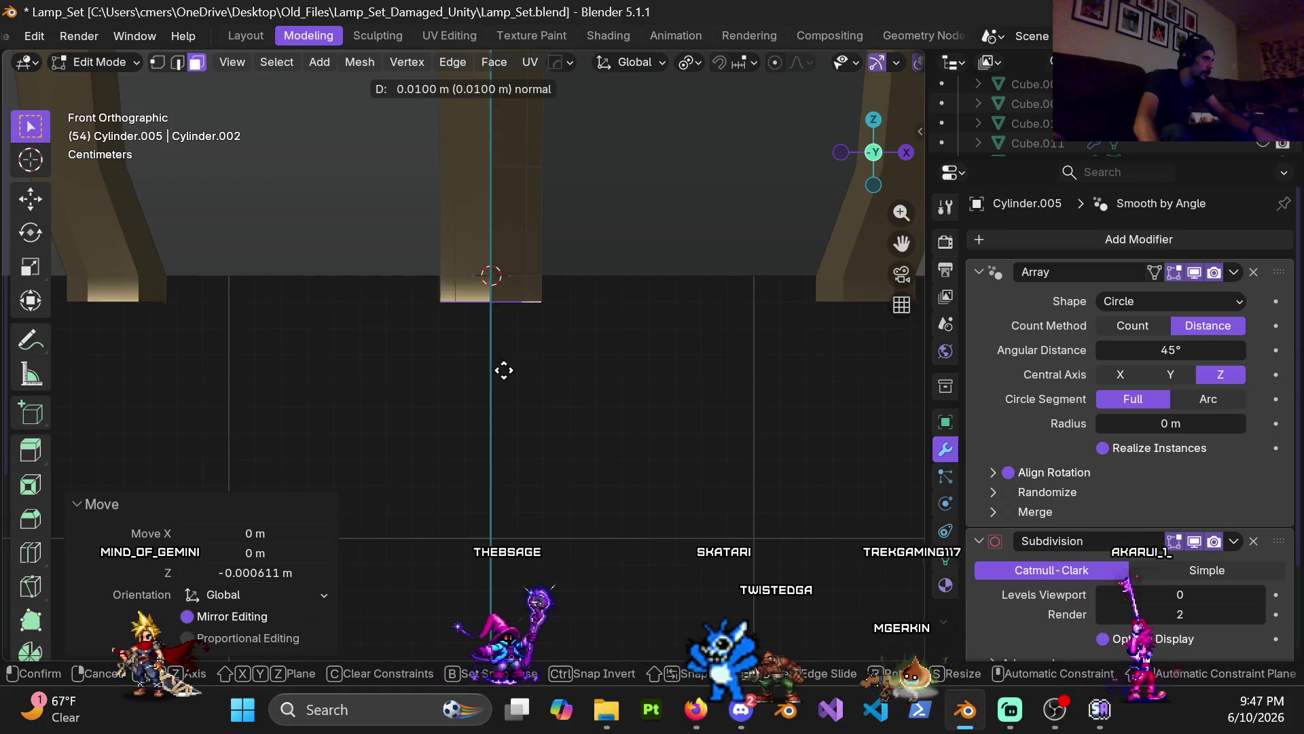
left_click(499, 419)
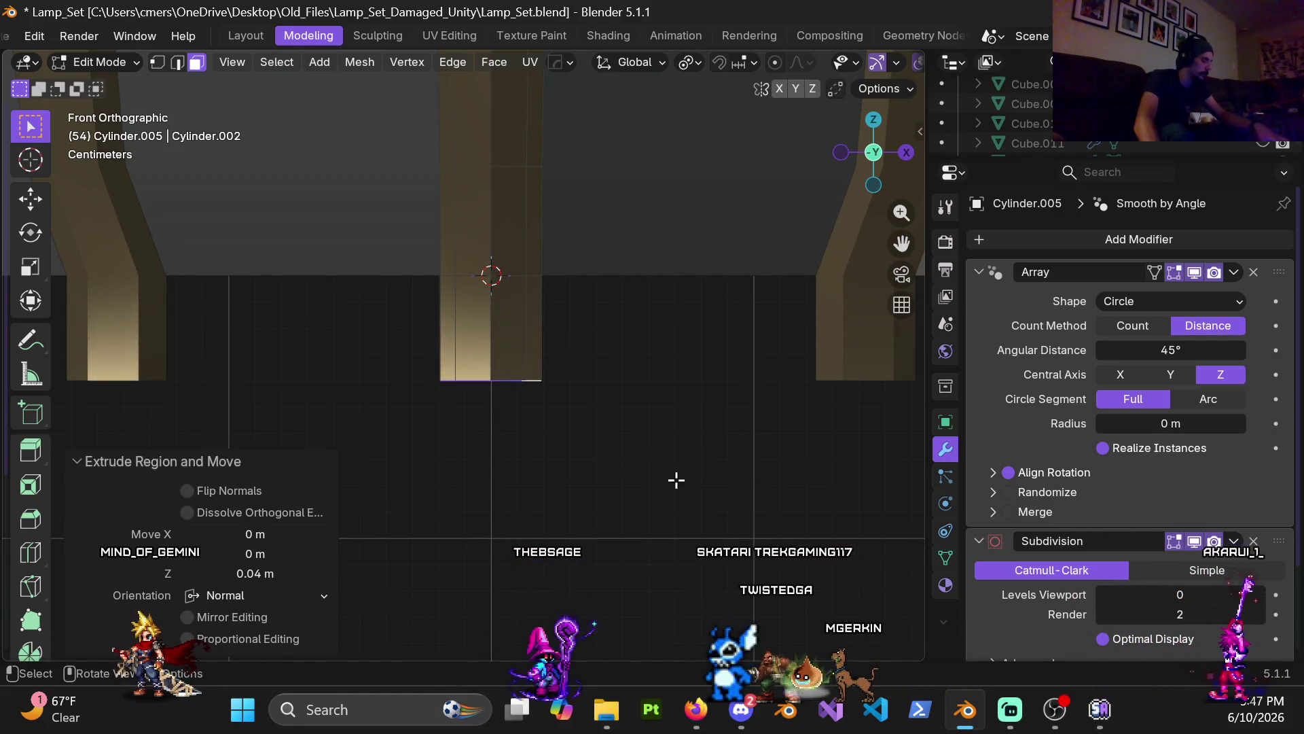
key("s")
key("x")
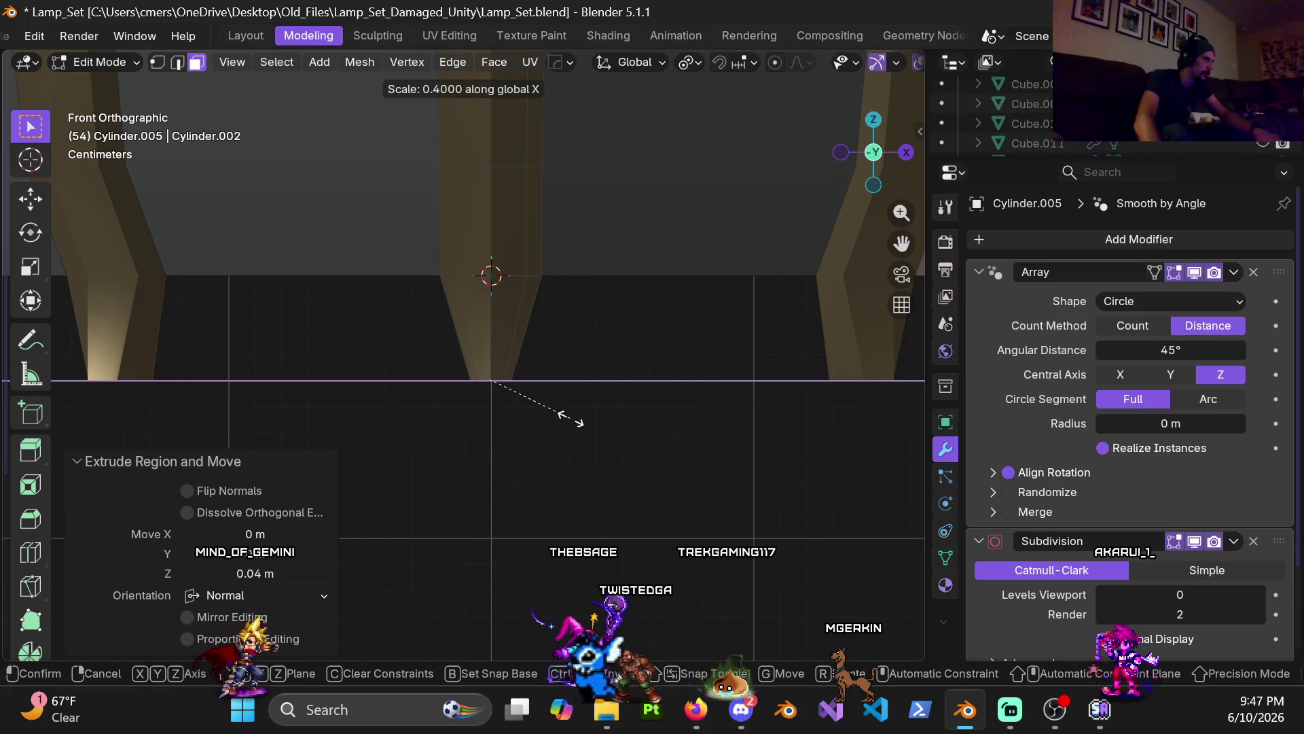
left_click(559, 419)
mouse_move(558, 418)
middle_mouse_down()
mouse_move(422, 364)
mouse_move(271, 364)
mouse_move(256, 379)
mouse_move(308, 355)
mouse_move(247, 396)
mouse_move(527, 373)
middle_mouse_up()
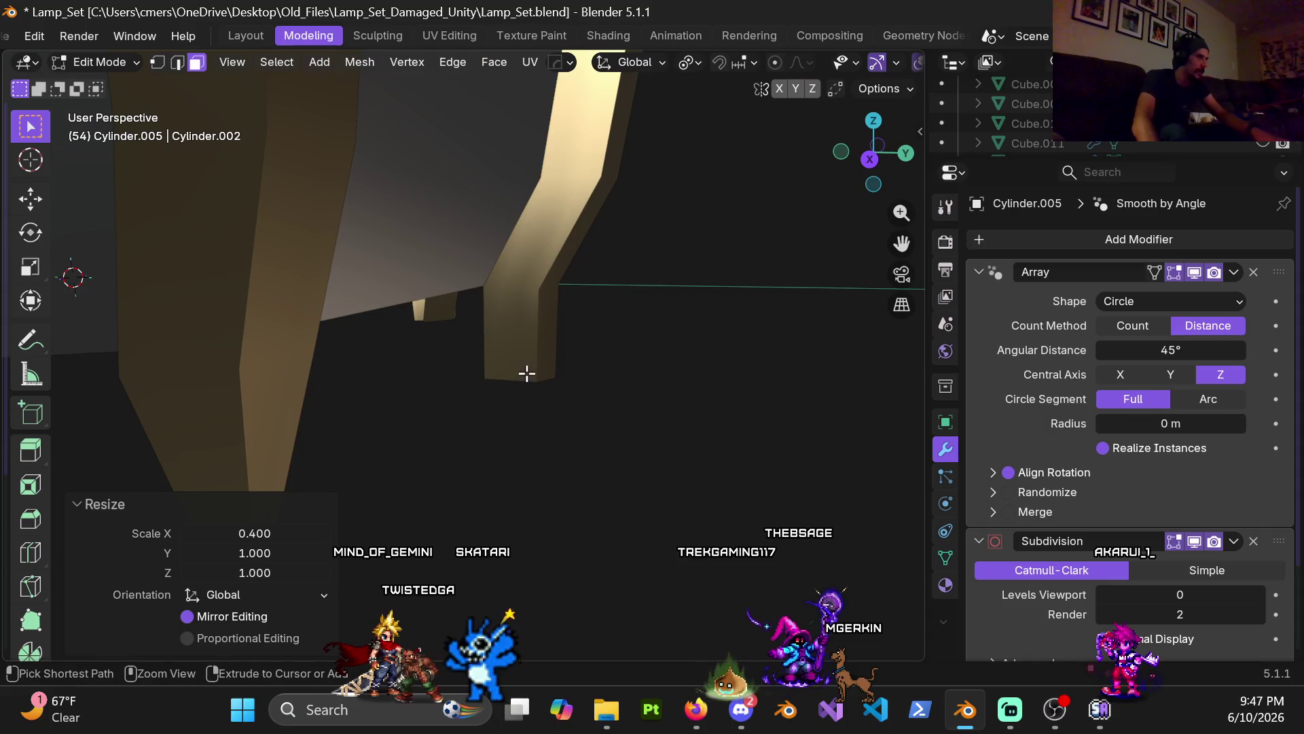
mouse_move(666, 411)
middle_mouse_down()
mouse_move(504, 387)
mouse_move(489, 466)
mouse_move(496, 416)
mouse_move(716, 469)
mouse_move(349, 369)
mouse_move(664, 378)
mouse_move(653, 351)
mouse_move(591, 358)
mouse_move(658, 291)
middle_mouse_up()
key("KP_1")
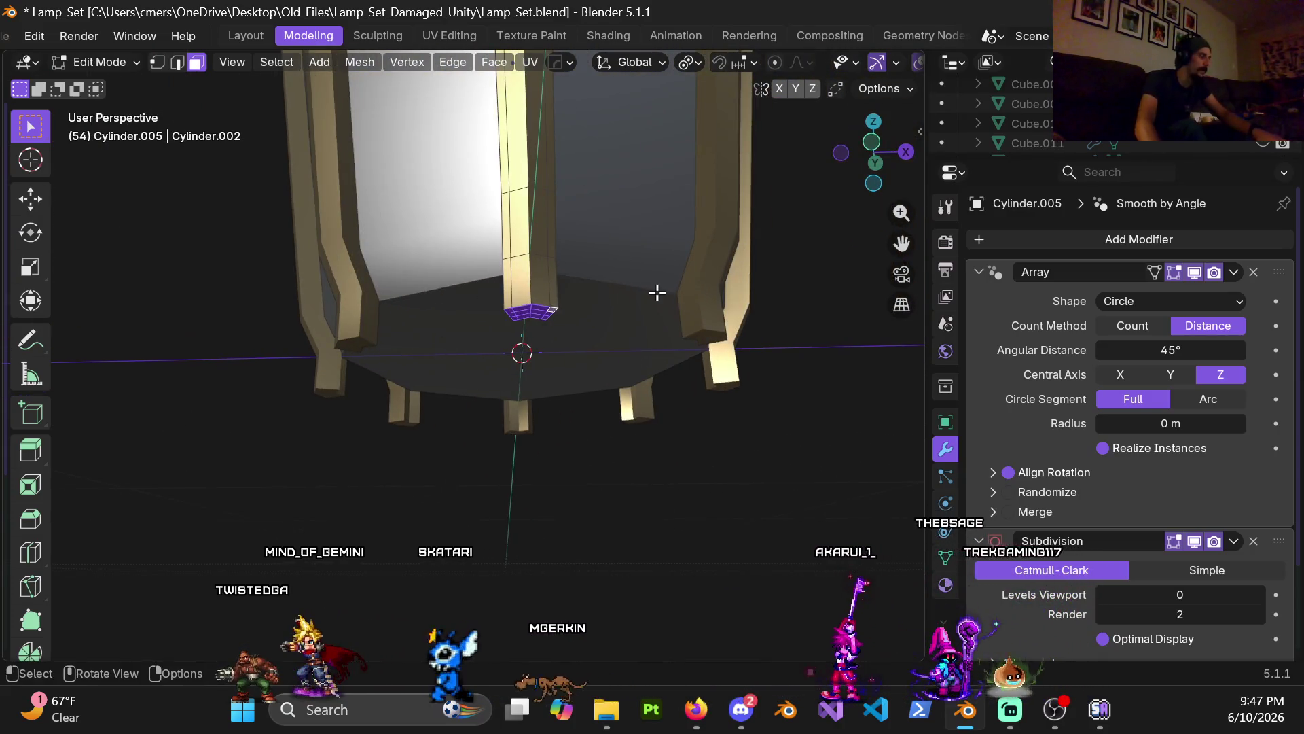
- Scale the foot tip to 0.5 with its height locked, then orbit to inspect the feet
key("s")
key("shift+z")
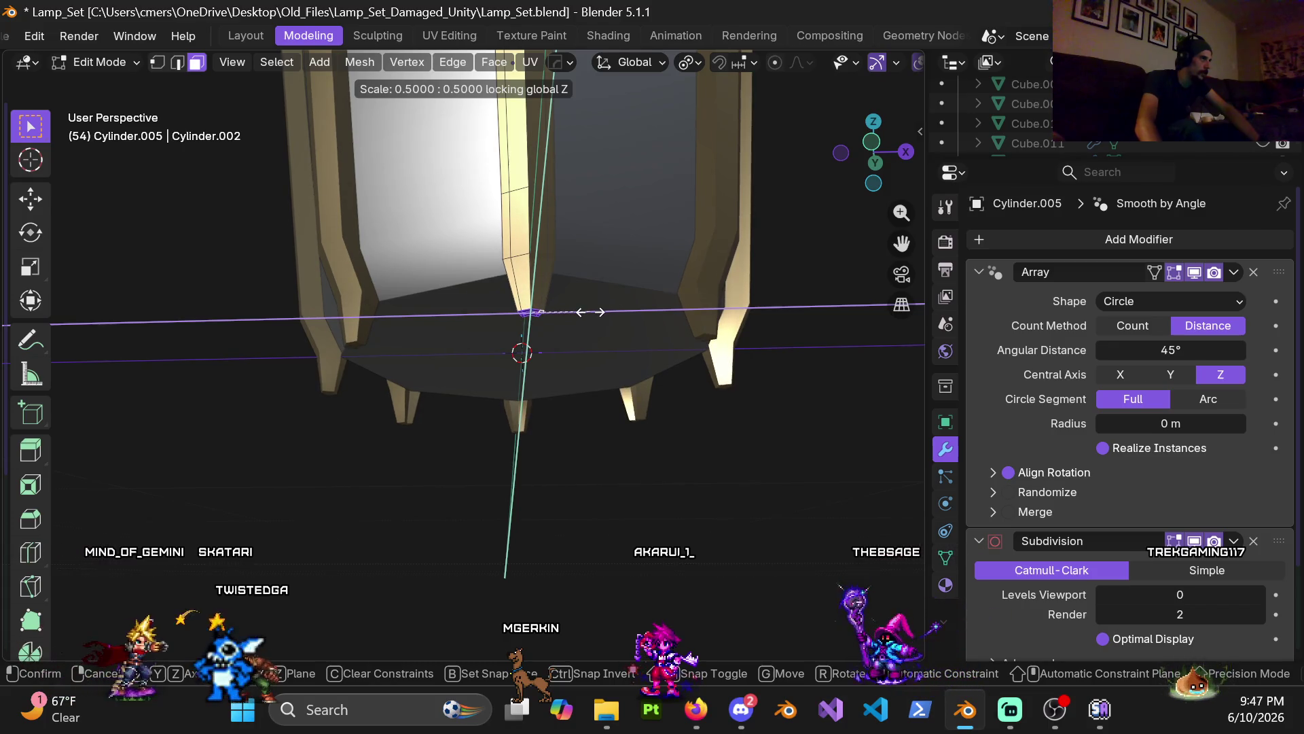
left_click(591, 312)
mouse_move(579, 299)
middle_mouse_down()
mouse_move(369, 332)
mouse_move(495, 323)
mouse_move(707, 349)
mouse_move(550, 358)
mouse_move(516, 331)
middle_mouse_up()
scroll(515, 331, "up", 4)
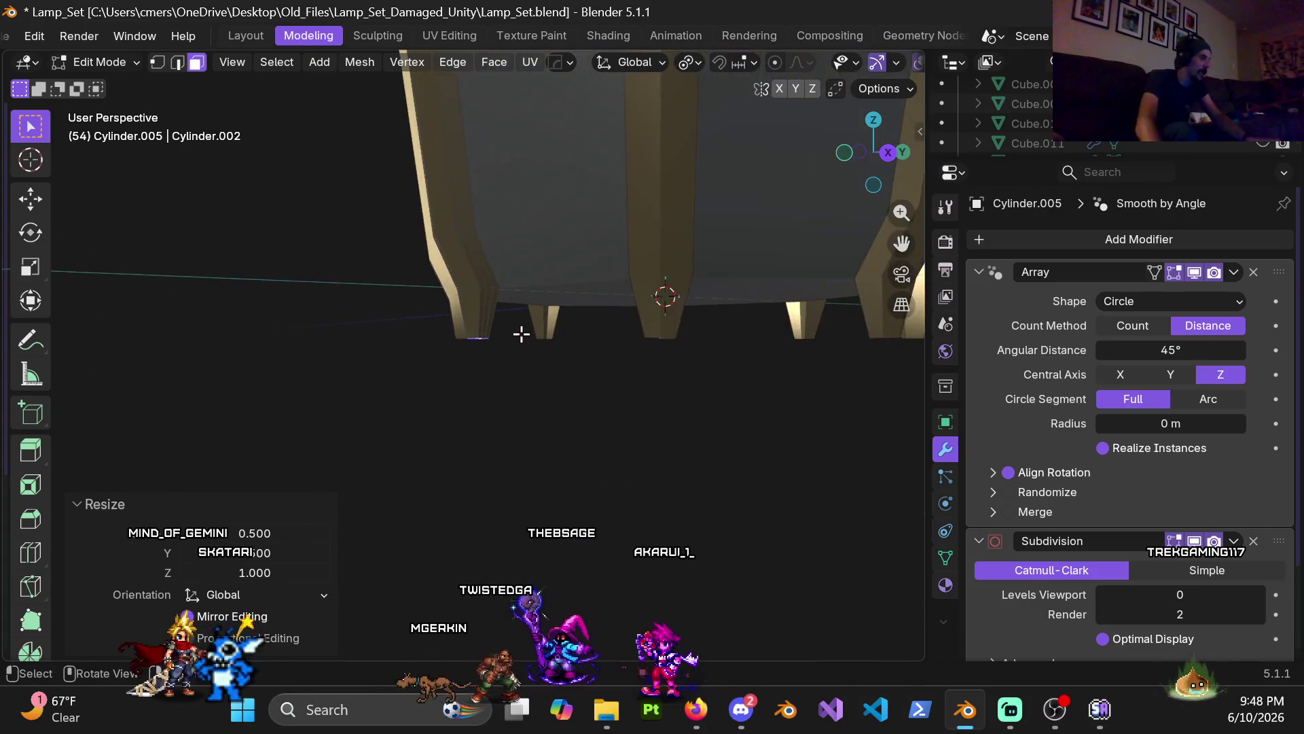
mouse_move(400, 98)
middle_mouse_down()
mouse_move(501, 224)
mouse_move(442, 242)
mouse_move(349, 161)
mouse_move(380, 195)
mouse_move(608, 181)
mouse_move(508, 173)
middle_mouse_up()
scroll(380, 195, "down", 5)
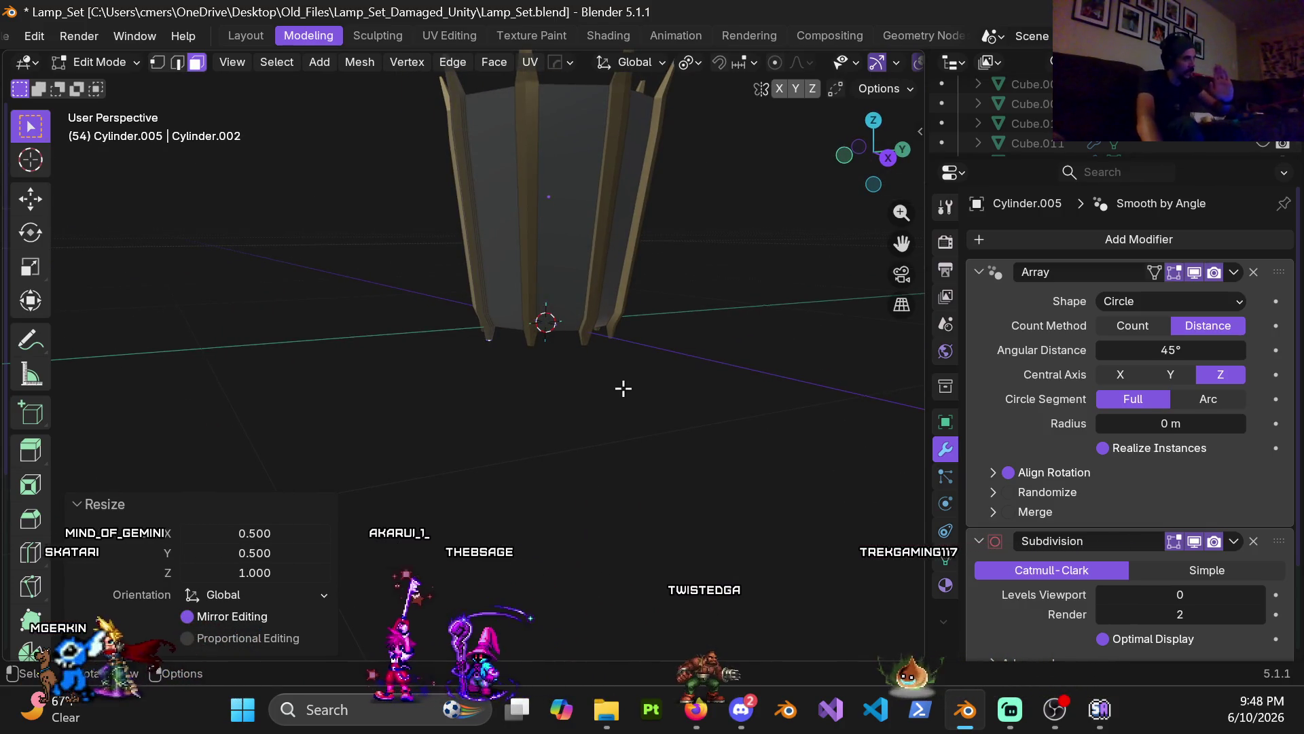
scroll(524, 349, "up", 3)
mouse_move(524, 349)
middle_mouse_down()
mouse_move(510, 309)
mouse_move(460, 308)
mouse_move(498, 339)
mouse_move(476, 392)
middle_mouse_up()
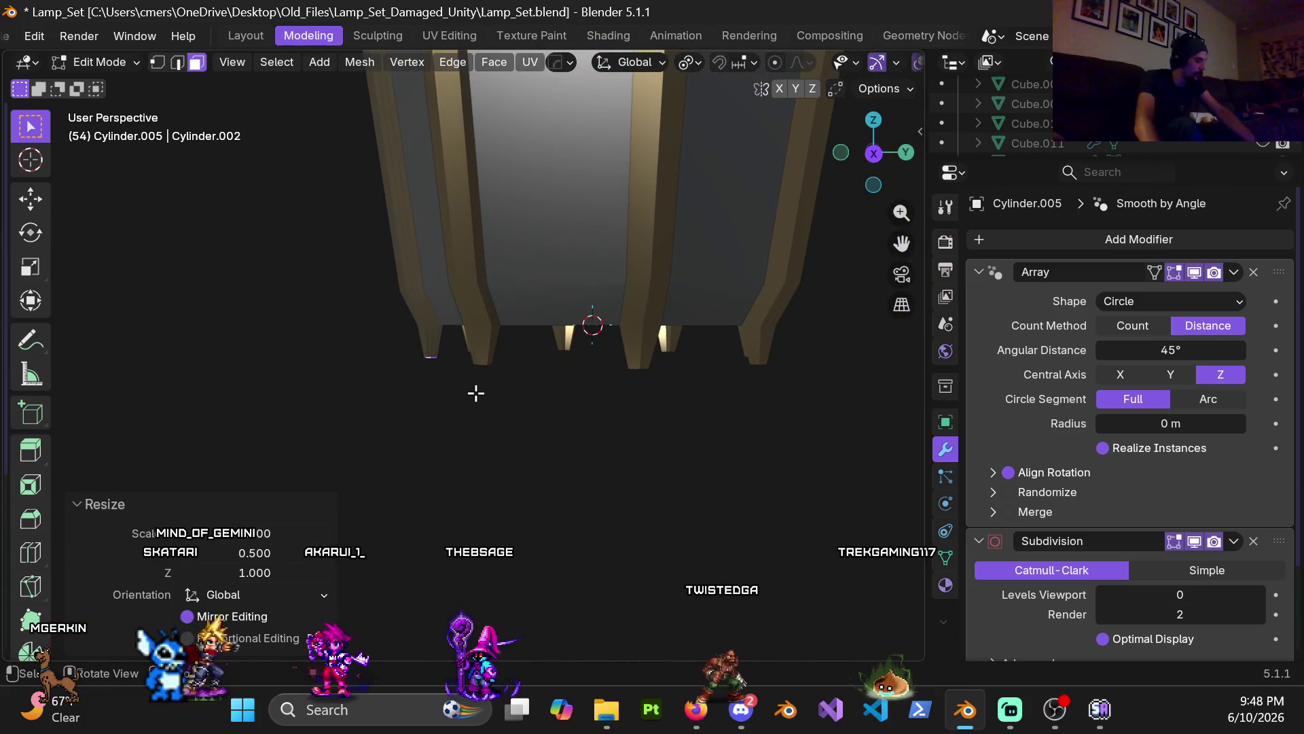
- Shift the foot tip about 0.0237 m along Y and return to Object Mode
key("g")
key("y")
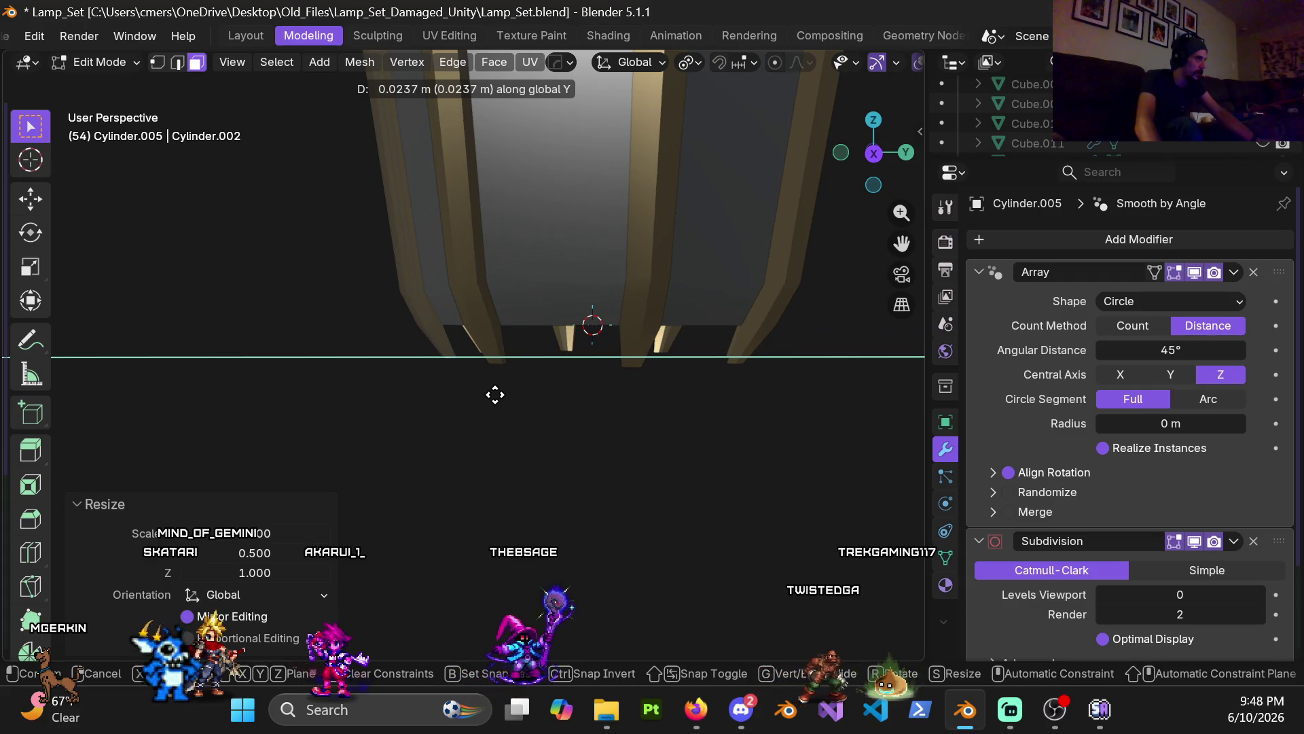
left_click(495, 395)
mouse_move(496, 392)
middle_mouse_down()
mouse_move(518, 369)
mouse_move(675, 332)
mouse_move(573, 265)
mouse_move(541, 204)
mouse_move(498, 291)
mouse_move(541, 405)
mouse_move(534, 387)
mouse_move(547, 381)
mouse_move(549, 254)
mouse_move(529, 362)
mouse_move(495, 407)
middle_mouse_up()
key("ctrl+Tab")
left_click(137, 425)
- Raise the Subdivision modifier's viewport level to 2 to smooth the gold posts
left_click(557, 413)
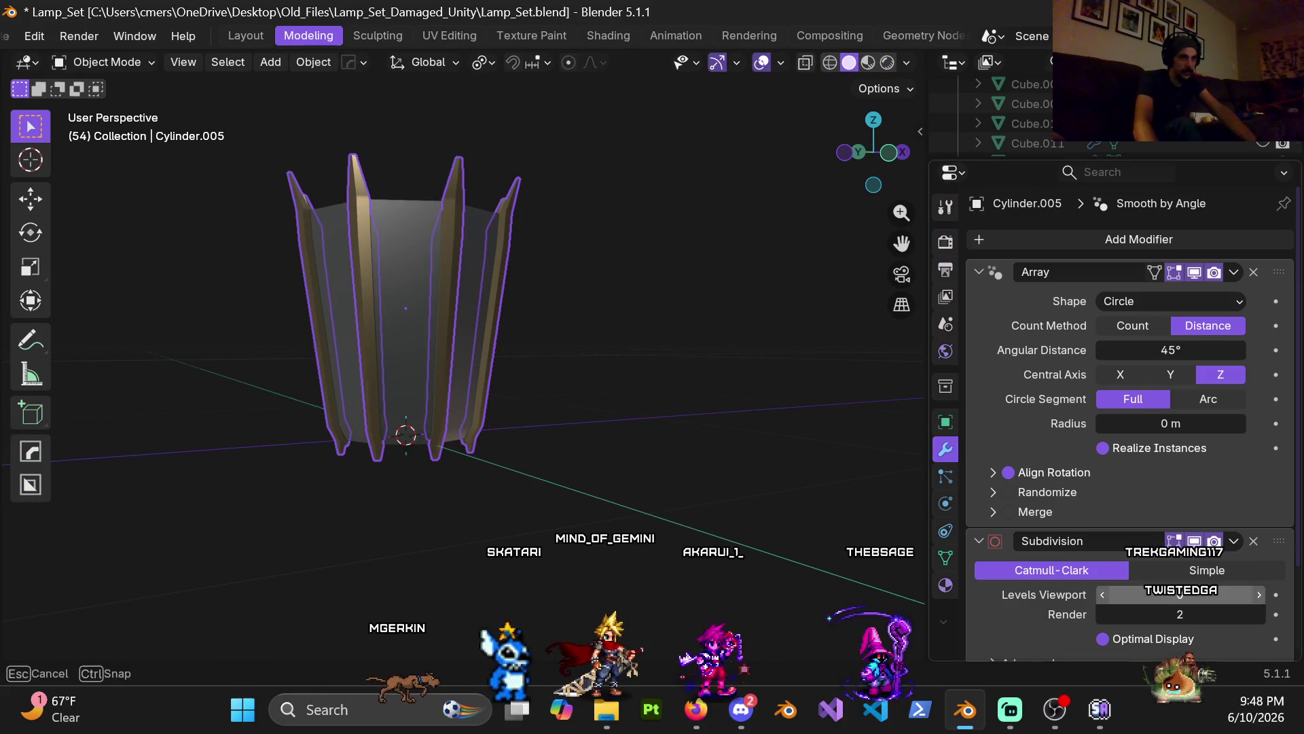
left_click_drag(1185, 596, 1180, 592)
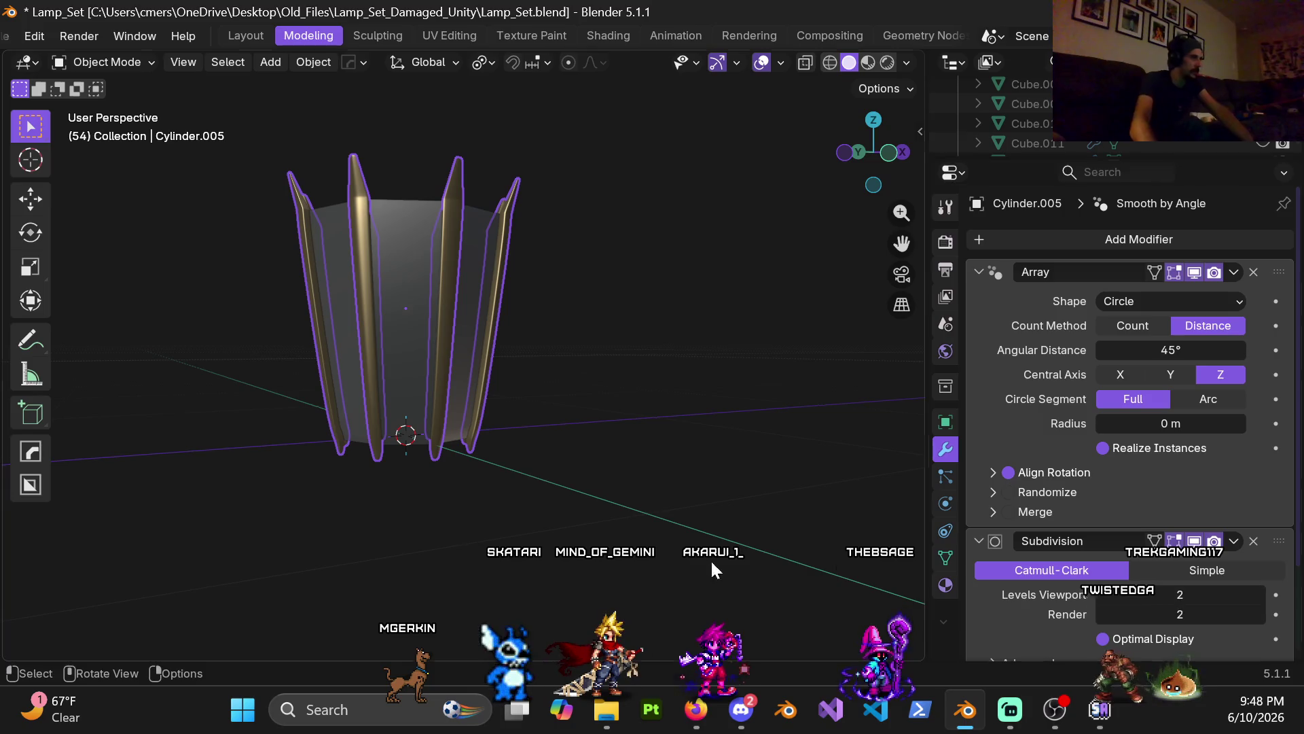
mouse_move(578, 447)
middle_mouse_down()
mouse_move(465, 460)
mouse_move(510, 336)
mouse_move(516, 459)
mouse_move(529, 443)
mouse_move(573, 486)
mouse_move(537, 483)
middle_mouse_up()
scroll(516, 459, "up", 4)
- Add an edge loop across the post near its foot and return to Object Mode
key("Tab")
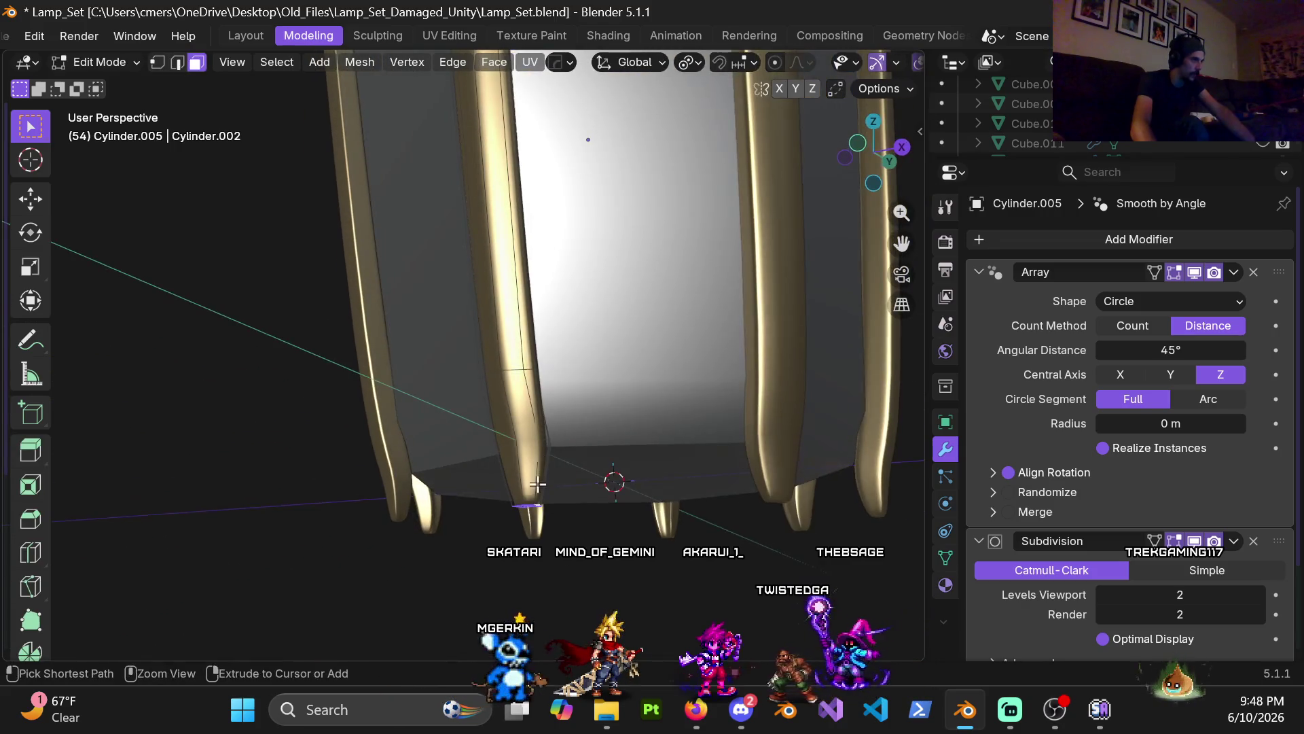
key("ctrl+r")
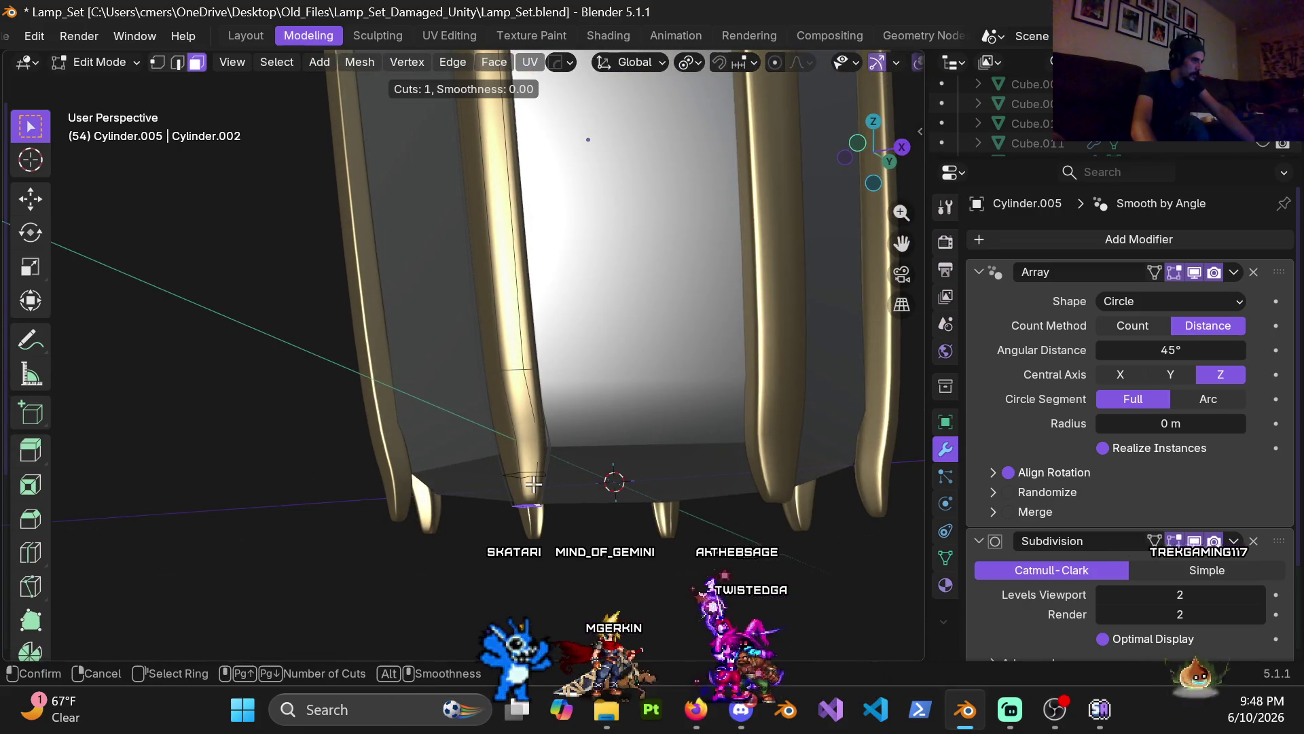
left_click(534, 486)
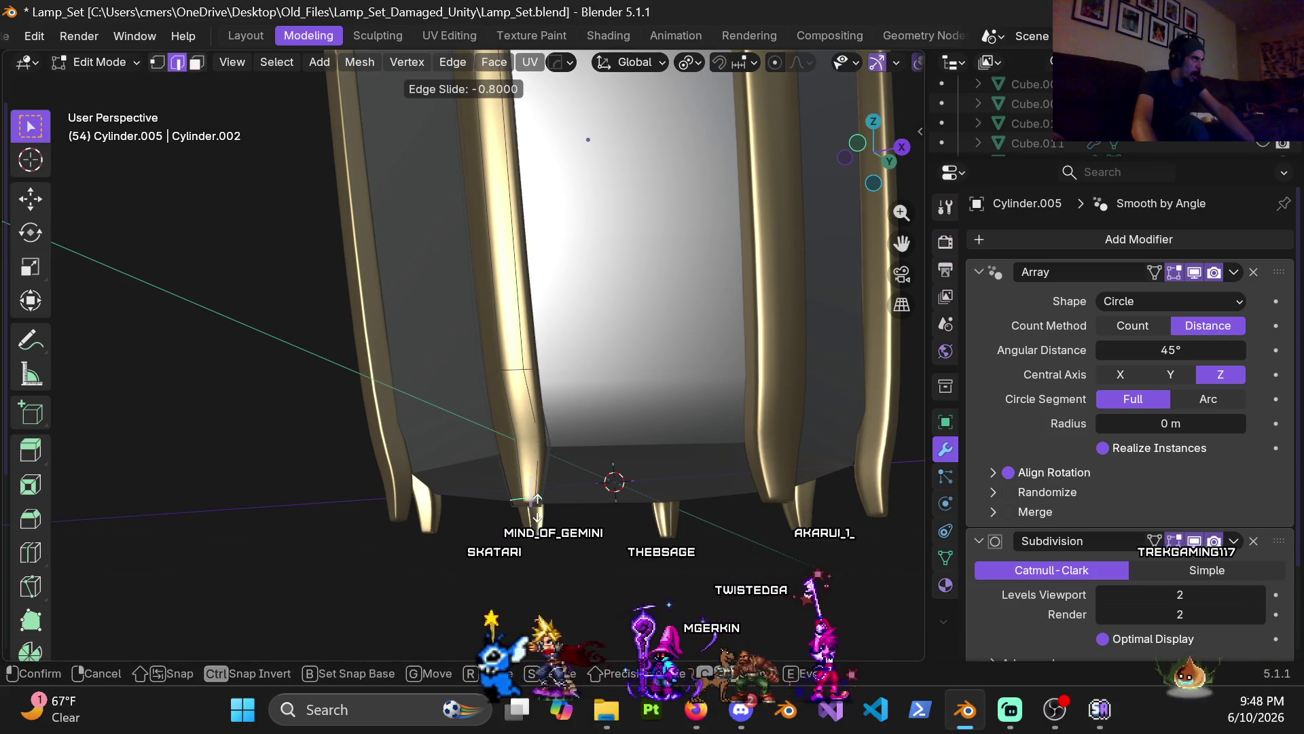
left_click(537, 508)
key("ctrl+Tab")
left_click(468, 498)
- Inspect the smoothed lamp up close and select the lamp object
mouse_move(515, 484)
middle_mouse_down()
mouse_move(601, 557)
mouse_move(500, 491)
mouse_move(418, 481)
mouse_move(356, 442)
mouse_move(492, 503)
mouse_move(438, 497)
mouse_move(723, 496)
middle_mouse_up()
scroll(670, 527, "down", 5)
mouse_move(596, 500)
middle_mouse_down()
mouse_move(376, 484)
mouse_move(642, 417)
mouse_move(402, 478)
mouse_move(598, 395)
mouse_move(655, 457)
mouse_move(503, 450)
mouse_move(495, 308)
middle_mouse_up()
scroll(423, 478, "up", 6)
scroll(504, 450, "up", 6)
left_click(467, 277)
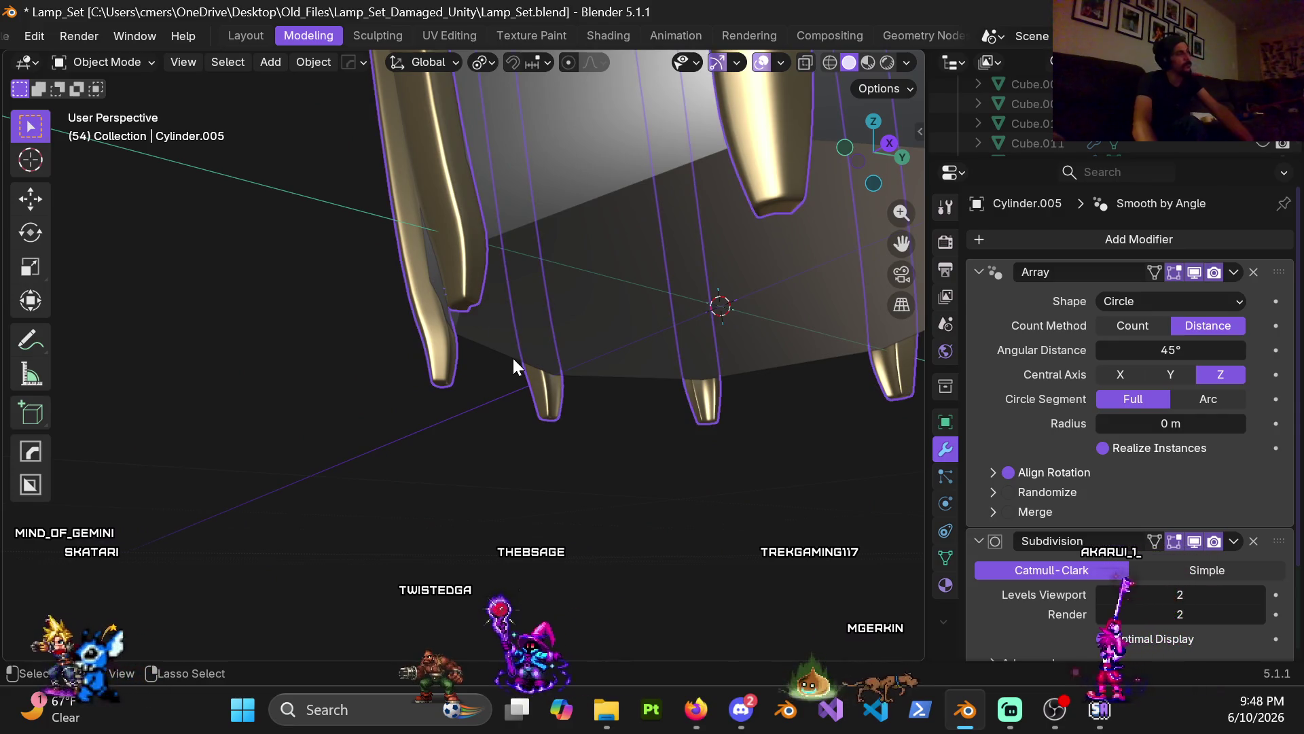
- Turn viewport subdivision down to 0 and enter Edit Mode on the lamp
key("Tab")
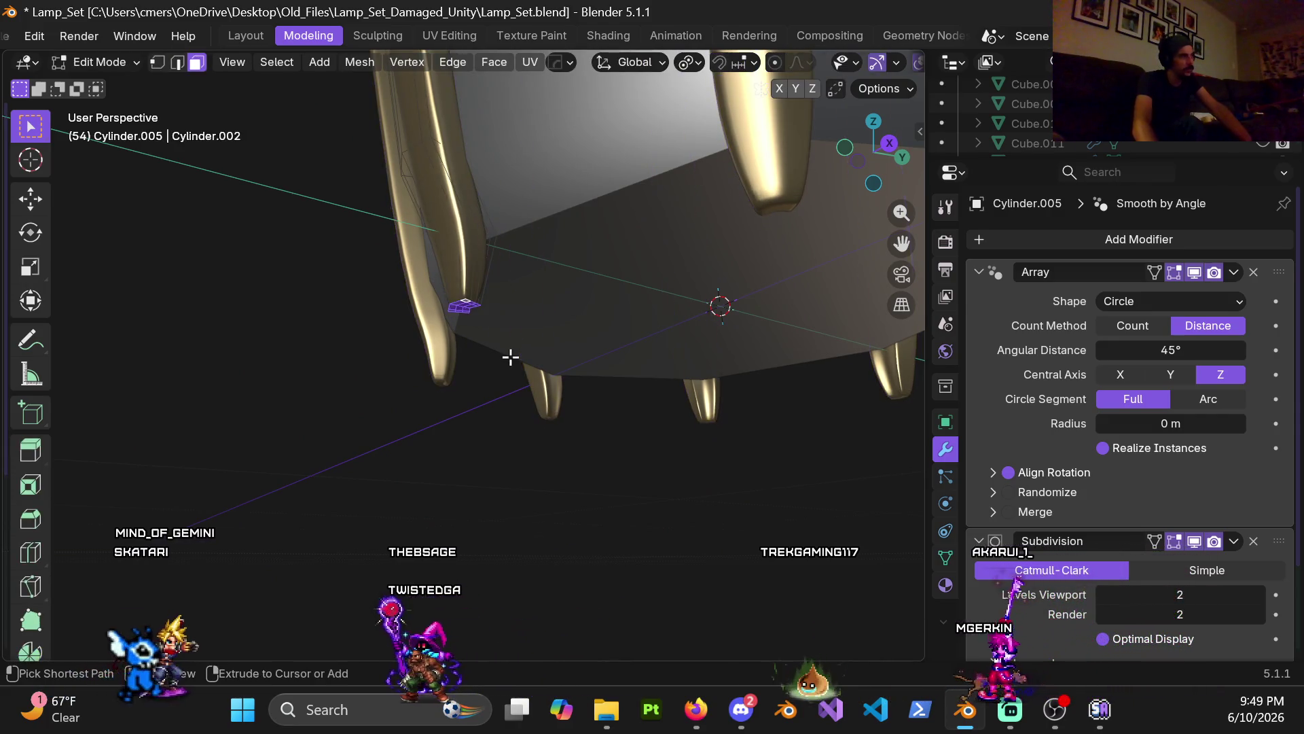
key("Tab")
key("ctrl+0")
left_click(511, 359)
key("Tab")
- Push the foot faces 0.02 m along Y, checking from the right-side view
middle_click_drag(511, 357, 466, 379)
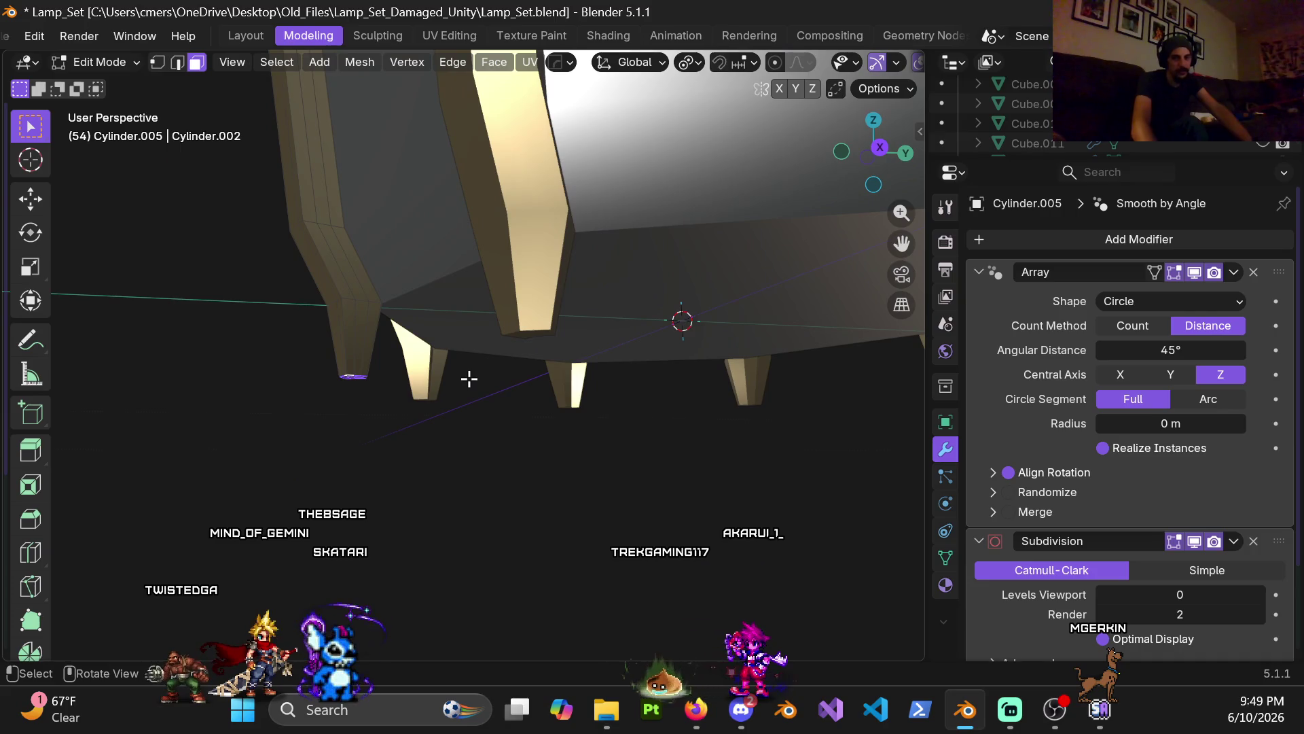
key("g")
key("y")
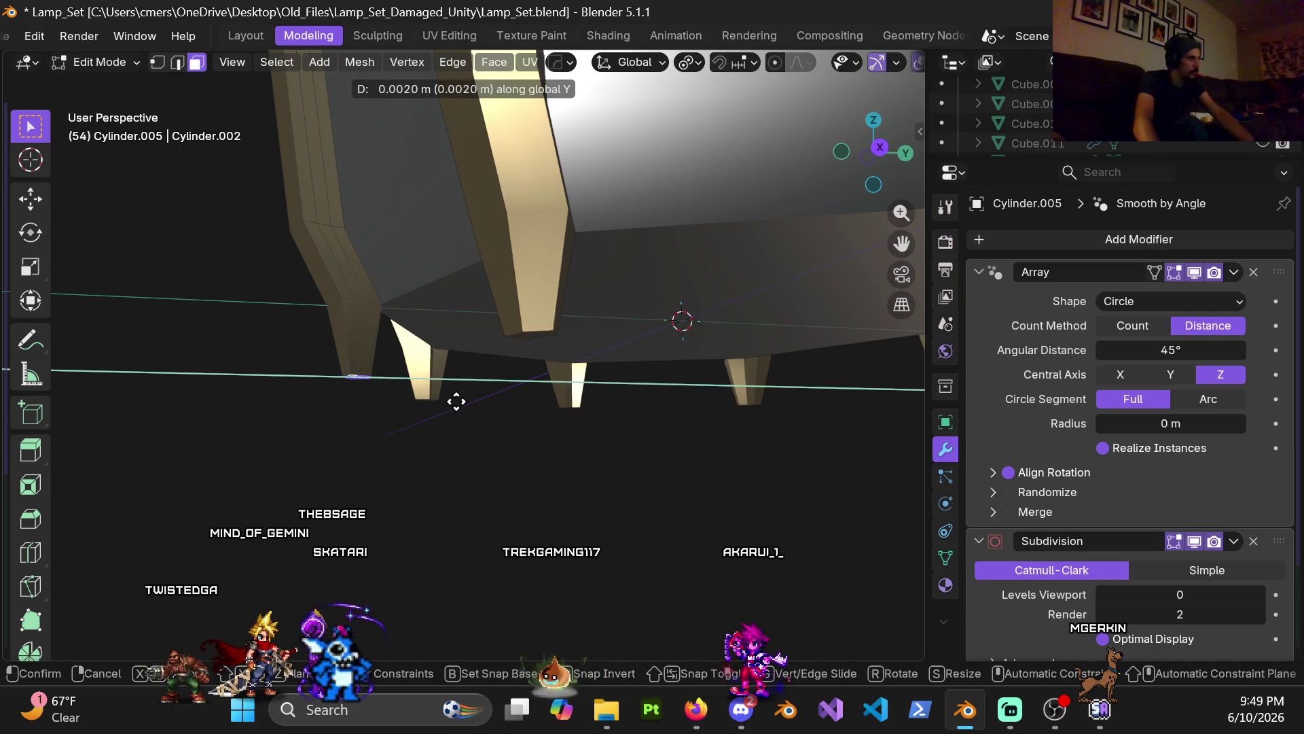
left_click(494, 402)
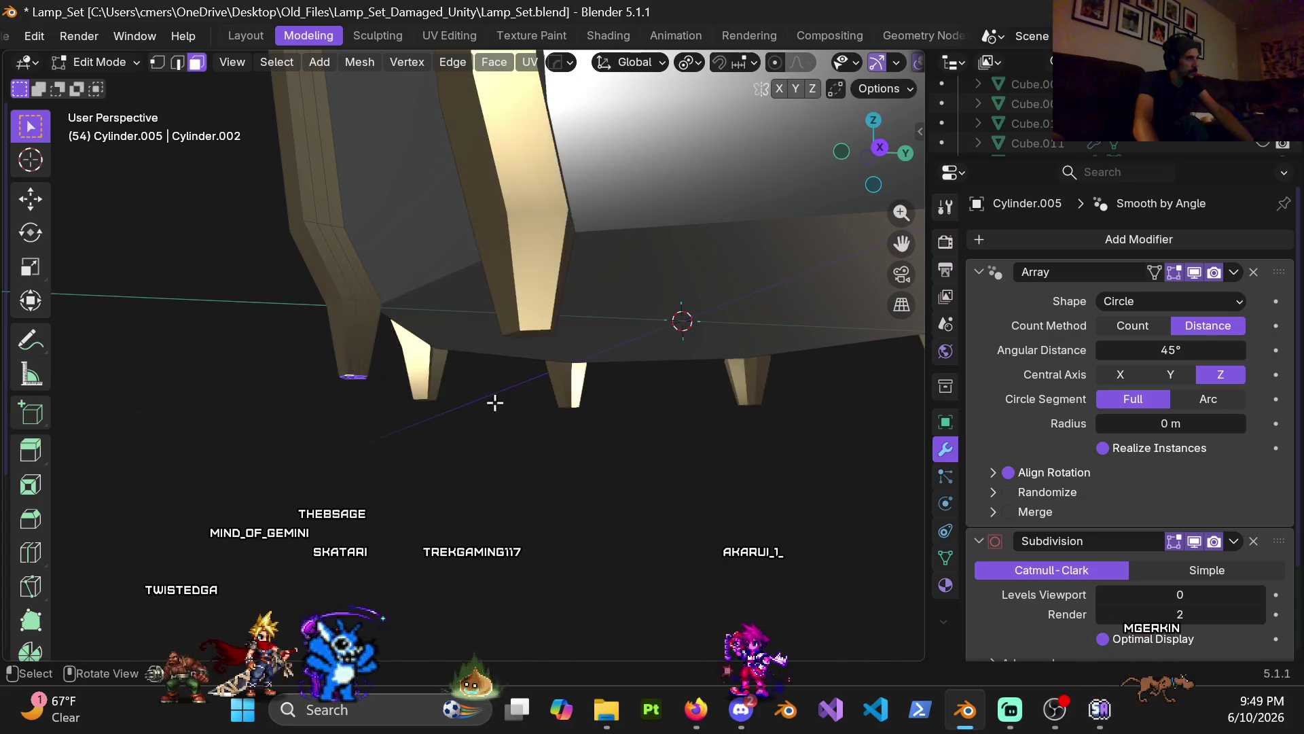
key("KP_3")
mouse_move(480, 402)
middle_mouse_down("shift")
mouse_move(413, 442)
mouse_move(550, 431)
middle_mouse_up("shift")
key("g")
key("y")
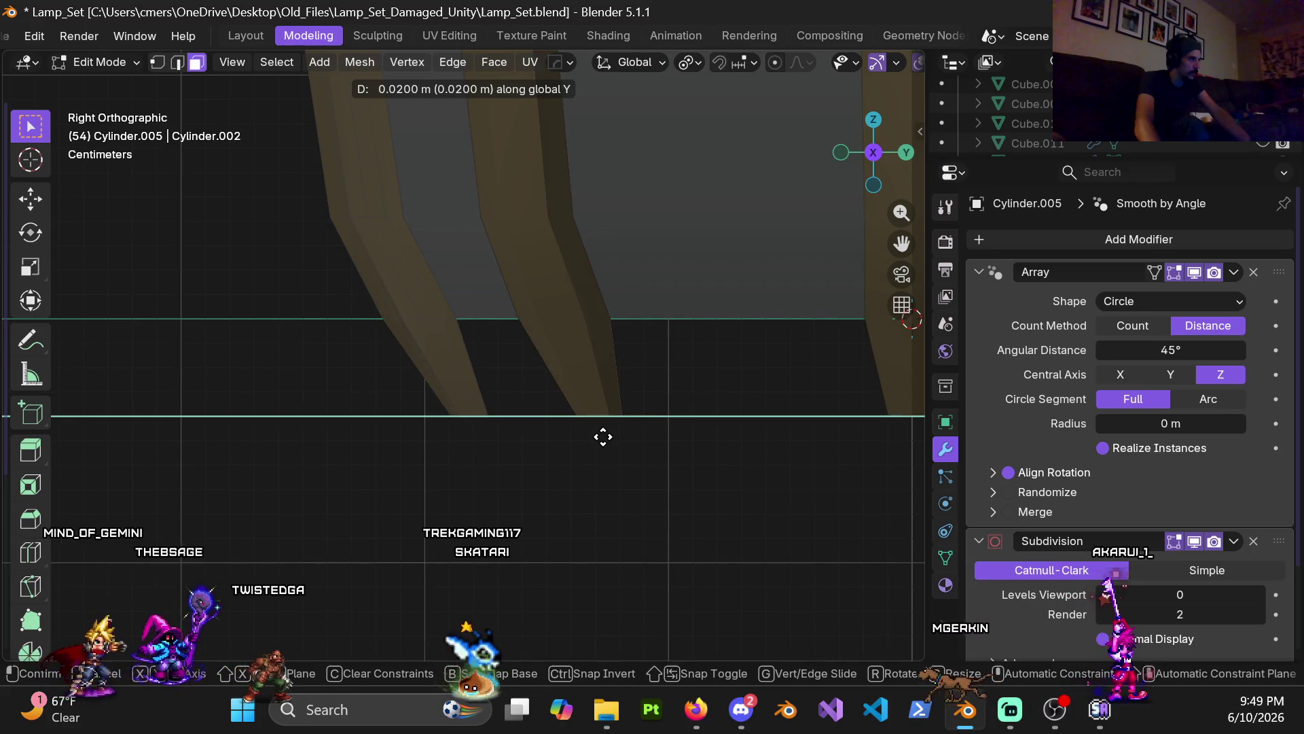
left_click(482, 361)
- Orbit around the lamp to review the shifted feet in Object Mode
mouse_move(483, 360)
middle_mouse_down()
mouse_move(483, 326)
mouse_move(440, 356)
mouse_move(393, 355)
mouse_move(687, 337)
mouse_move(213, 364)
mouse_move(60, 349)
middle_mouse_up()
scroll(542, 336, "down", 5)
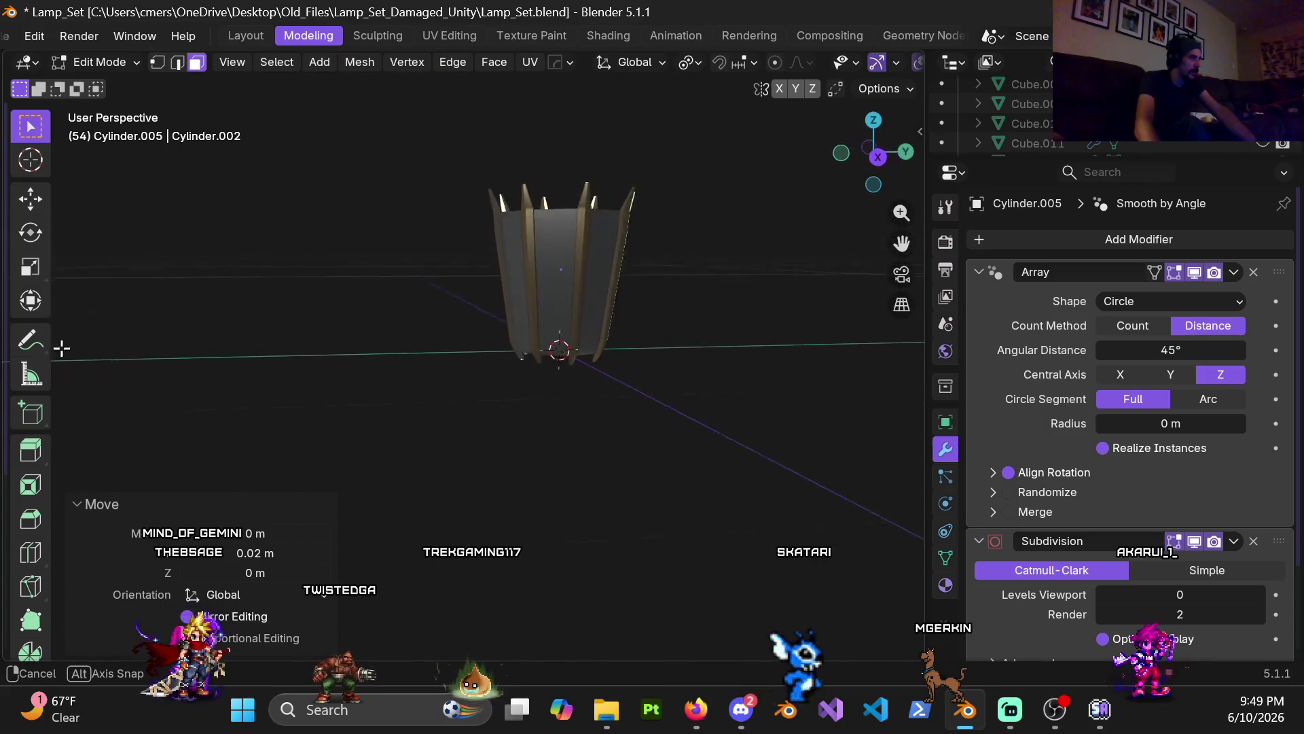
scroll(557, 322, "up", 5)
mouse_move(416, 343)
middle_mouse_down()
mouse_move(518, 332)
mouse_move(434, 279)
mouse_move(508, 279)
middle_mouse_up()
scroll(508, 278, "down", 3)
key("Tab")
mouse_move(527, 385)
middle_mouse_down()
mouse_move(239, 369)
mouse_move(591, 426)
mouse_move(455, 386)
middle_mouse_up()
scroll(462, 391, "up", 3)
- Add an edge loop just above the foot and switch back to Object Mode
key("Tab")
mouse_move(502, 501)
middle_mouse_down("shift")
mouse_move(517, 337)
mouse_move(430, 262)
mouse_move(442, 302)
middle_mouse_up("shift")
key("ctrl+r")
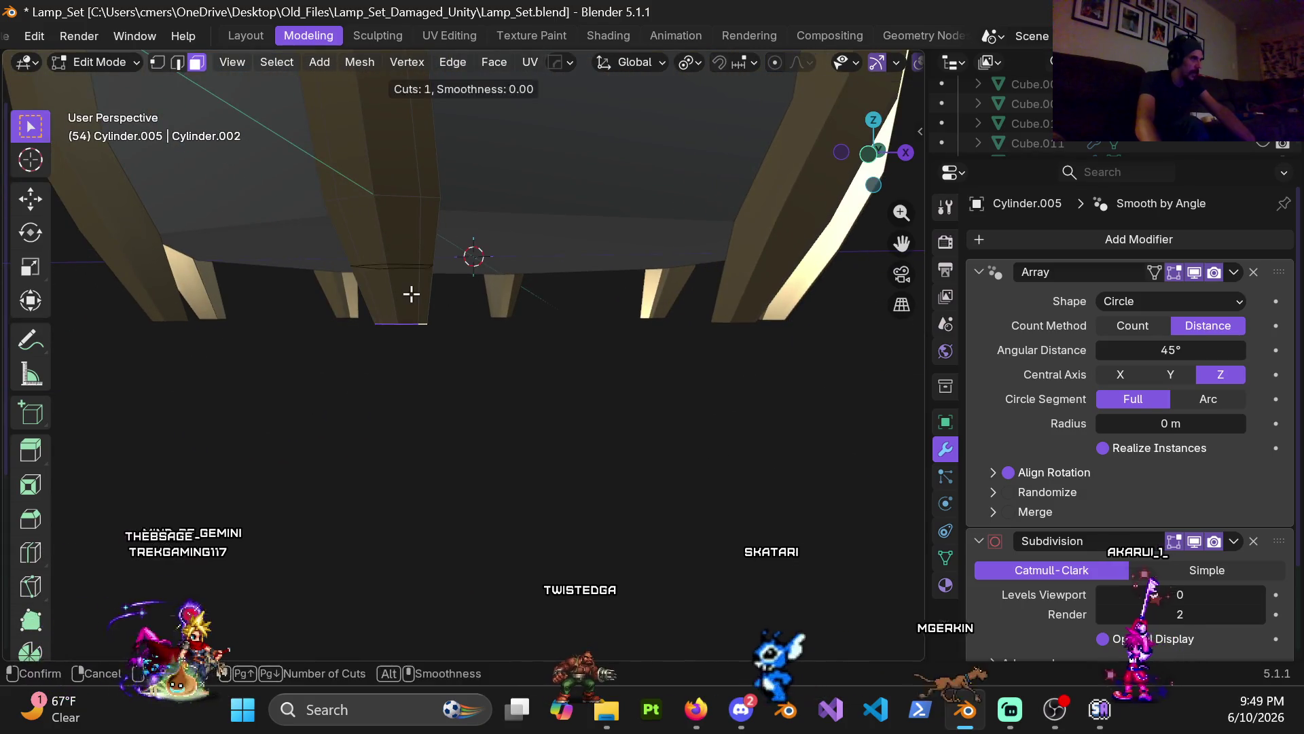
left_click(412, 296)
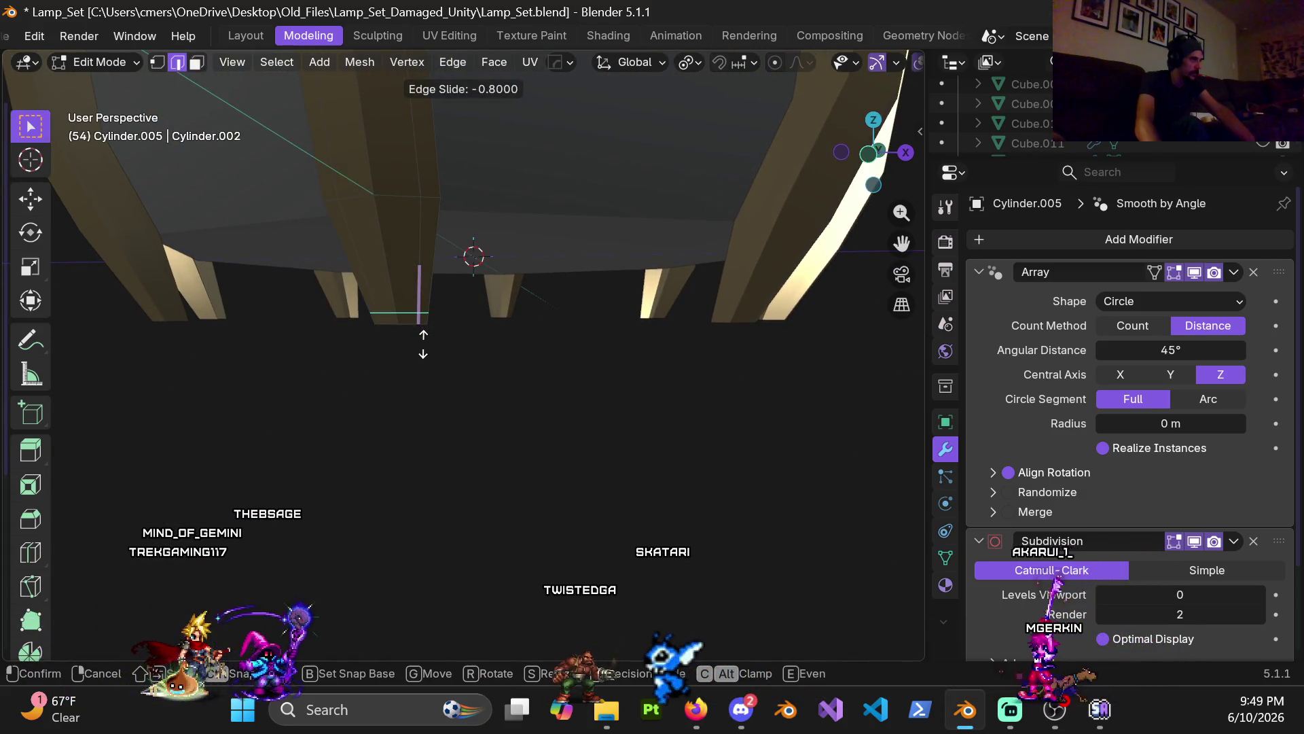
left_click(423, 344)
key("ctrl+Tab")
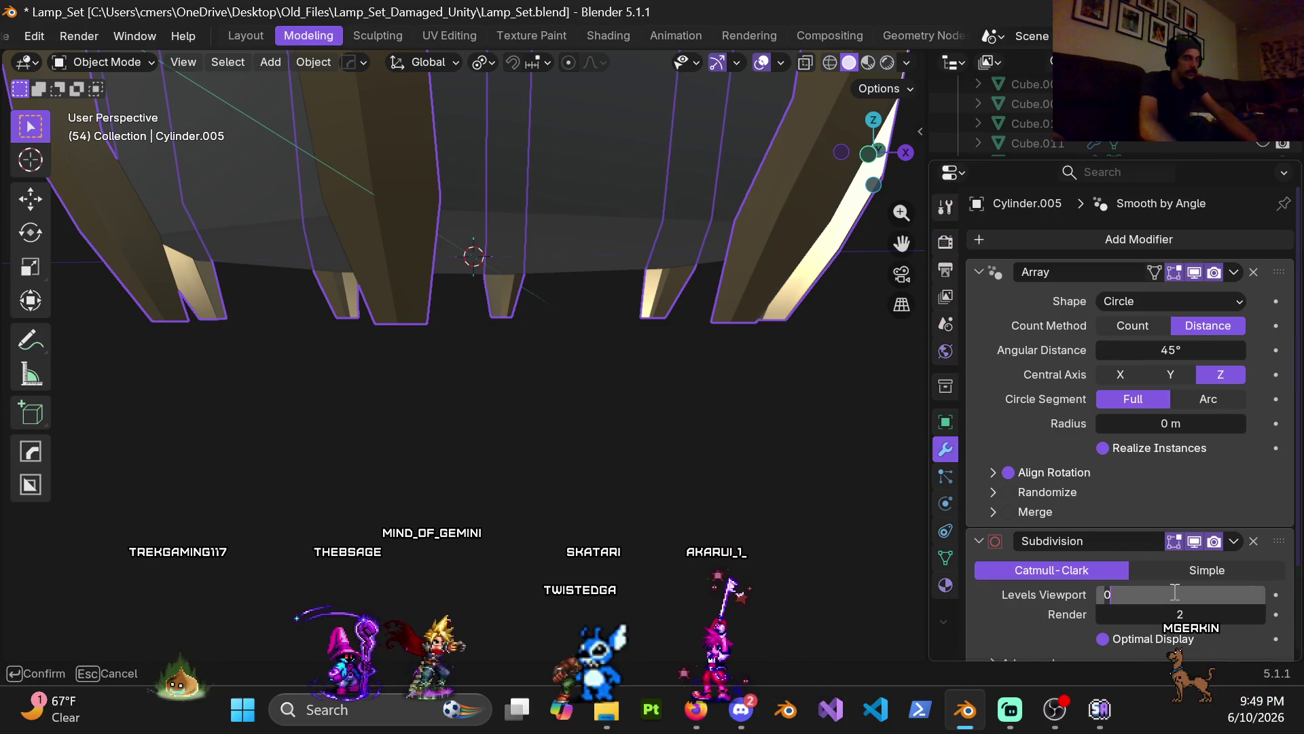
type("2")
- Set viewport subdivision back to level 2 and enter Edit Mode
key("Return")
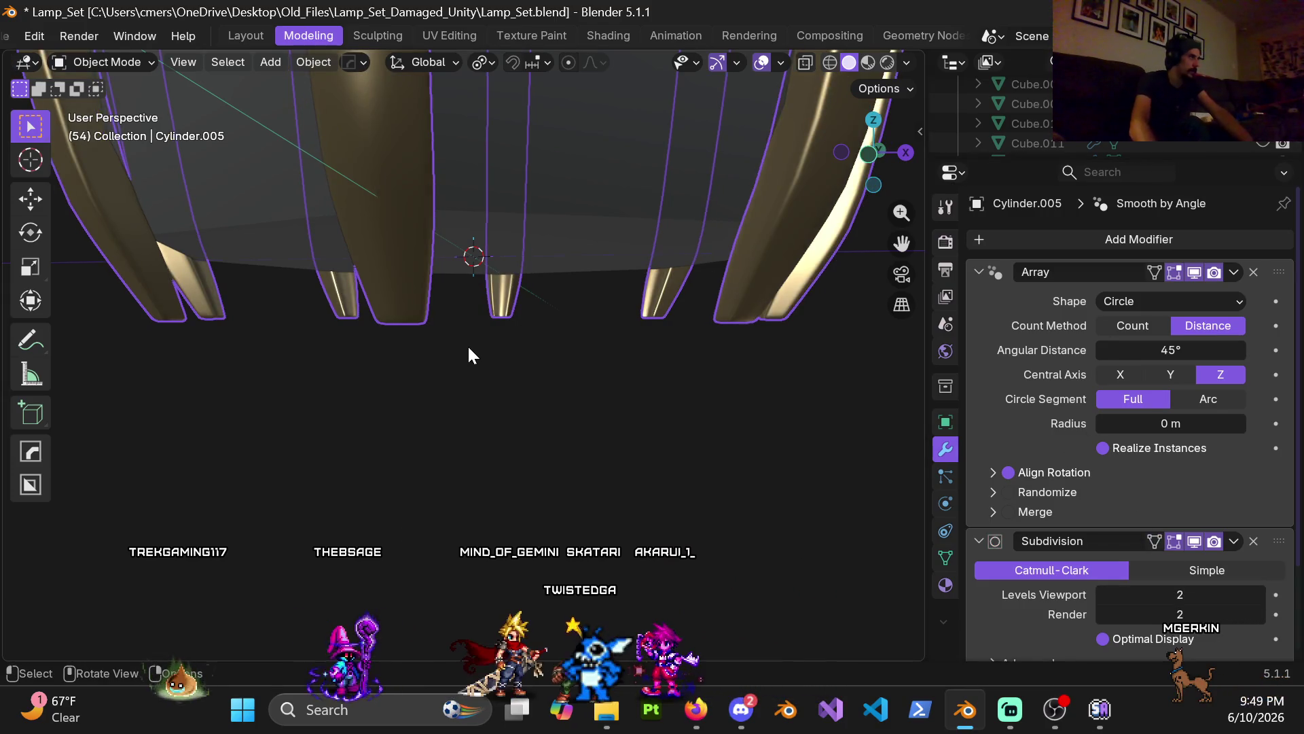
scroll(467, 344, "up", 4)
key("Tab")
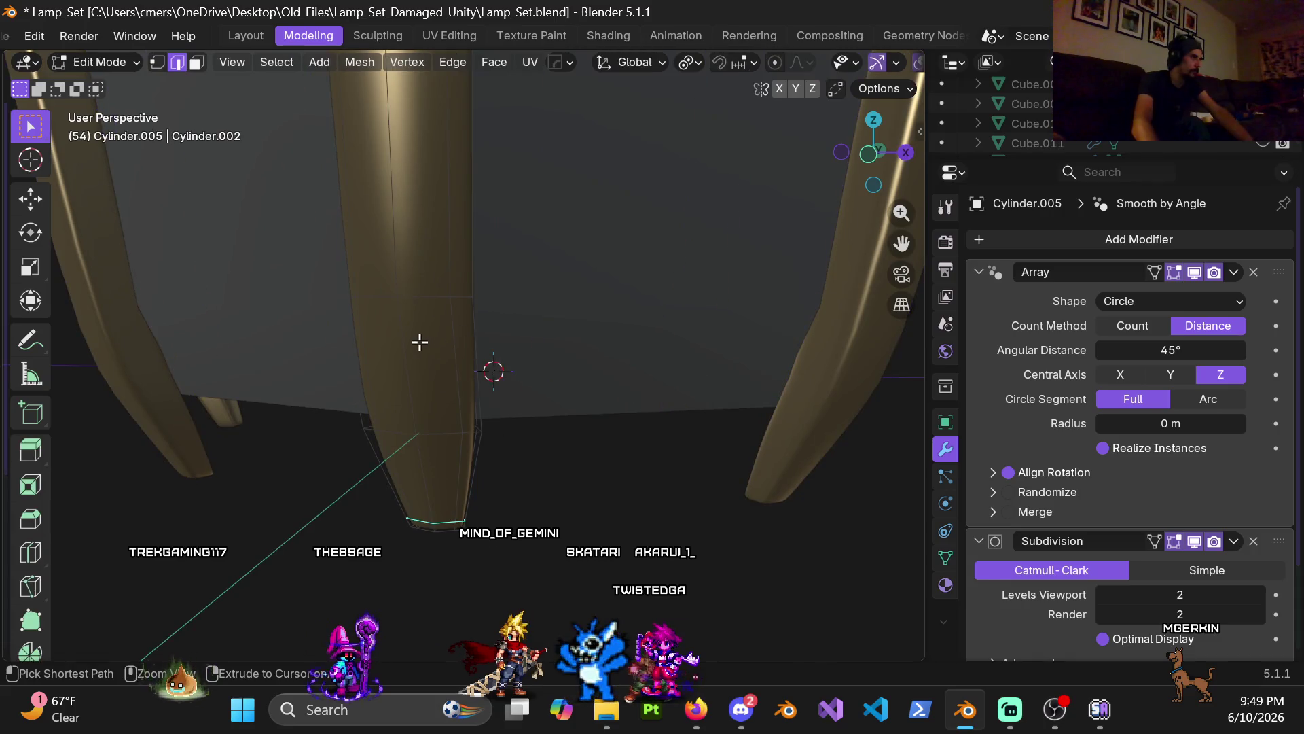
scroll(435, 337, "down", 4)
- Add one more edge loop near the post's foot and return to Object Mode
left_click(454, 337)
left_click(451, 343)
mouse_move(451, 343)
middle_mouse_down()
mouse_move(474, 305)
mouse_move(441, 333)
mouse_move(422, 417)
mouse_move(409, 410)
mouse_move(384, 442)
mouse_move(482, 471)
mouse_move(434, 444)
mouse_move(519, 338)
mouse_move(391, 307)
mouse_move(458, 341)
mouse_move(655, 353)
mouse_move(620, 402)
mouse_move(524, 344)
mouse_move(503, 468)
mouse_move(521, 393)
mouse_move(362, 349)
mouse_move(515, 295)
mouse_move(372, 317)
mouse_move(541, 466)
mouse_move(459, 243)
mouse_move(422, 246)
mouse_move(404, 276)
middle_mouse_up()
key("ctrl+r")
key("Tab")
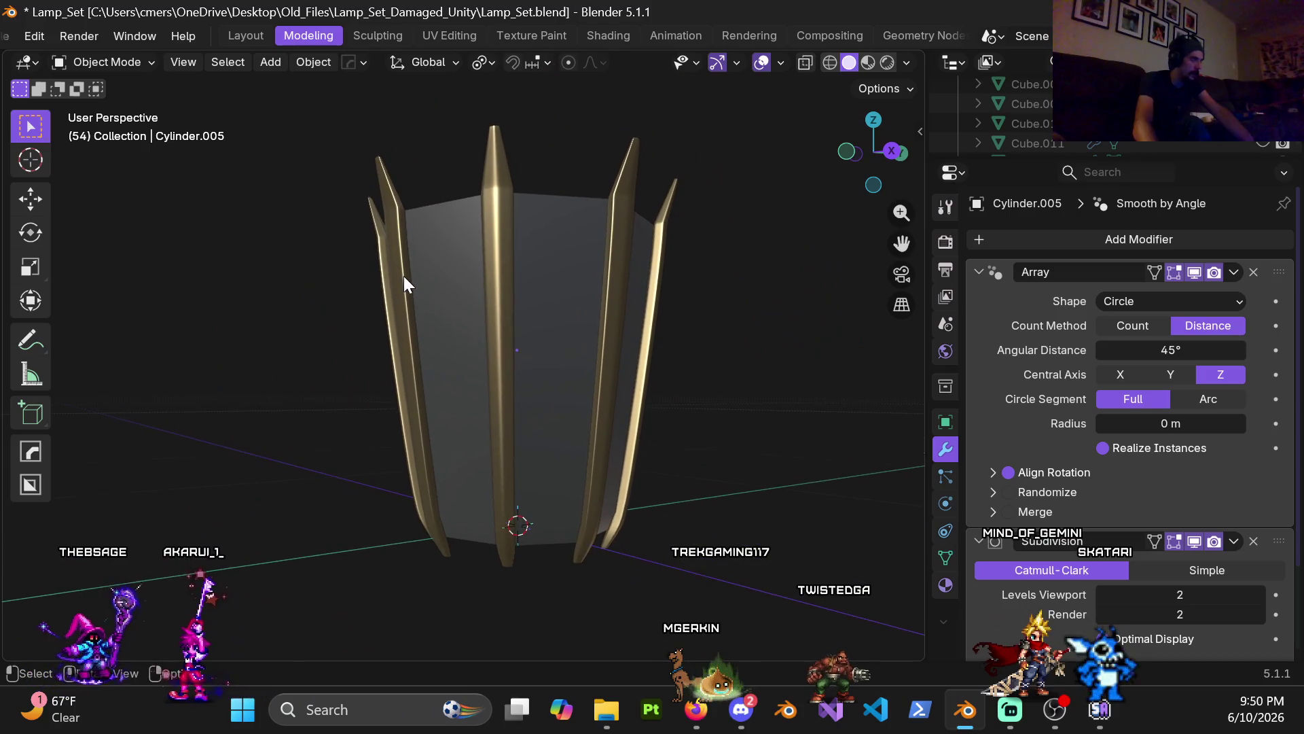